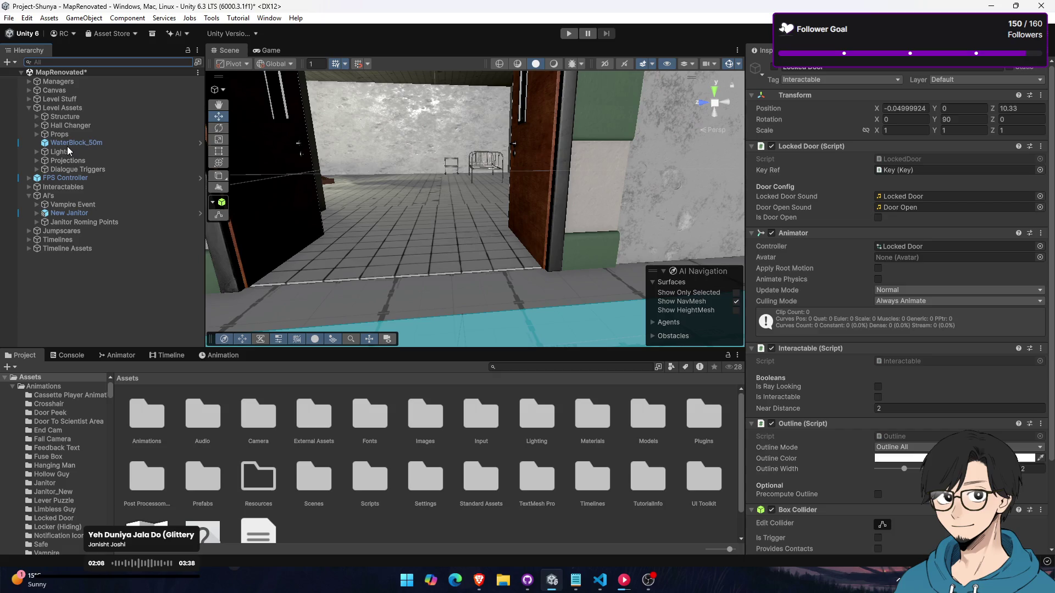
Fly the scene camera through the medical room past the bed, body and desk, down the corridor toward the exit sign
key("w")
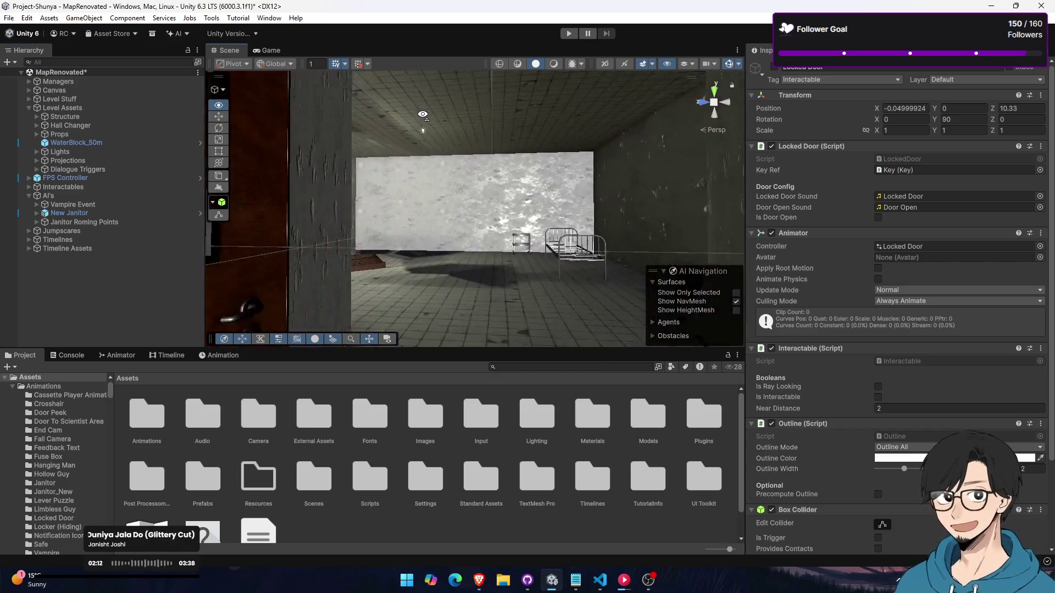
key("w")
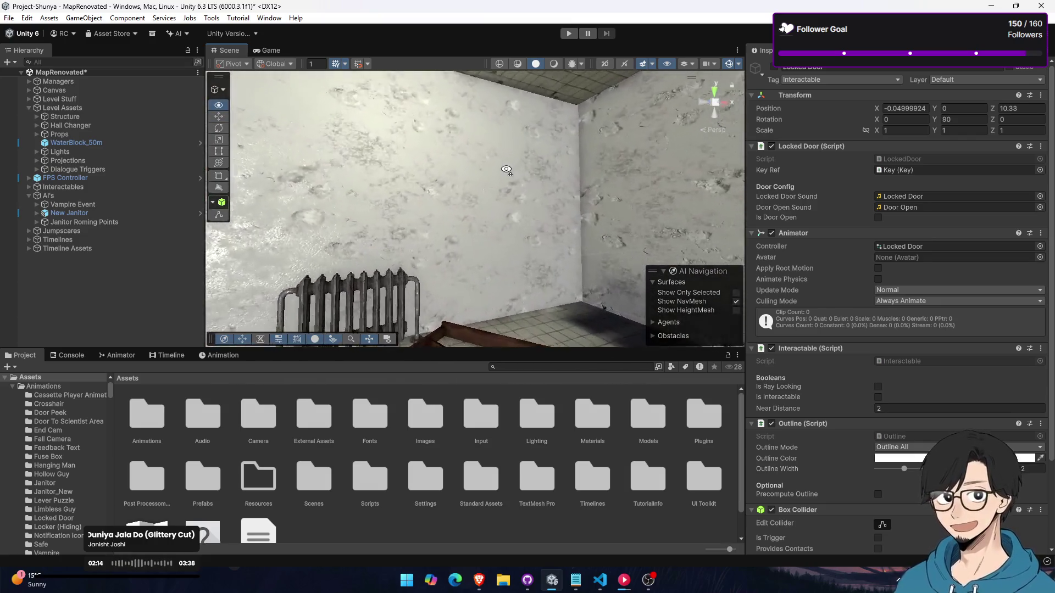
key("w")
key("w")
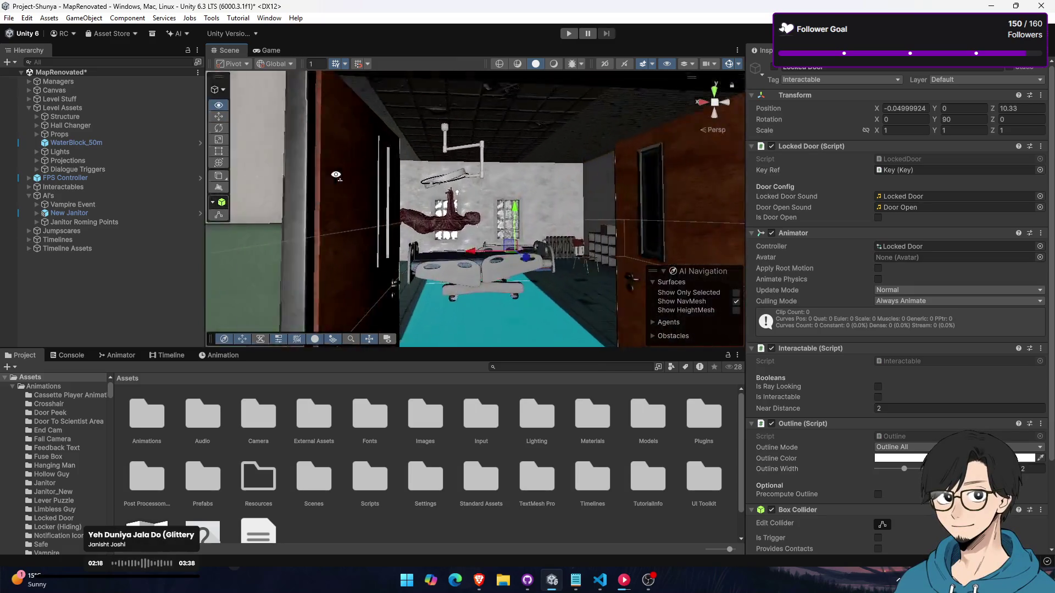
key("w")
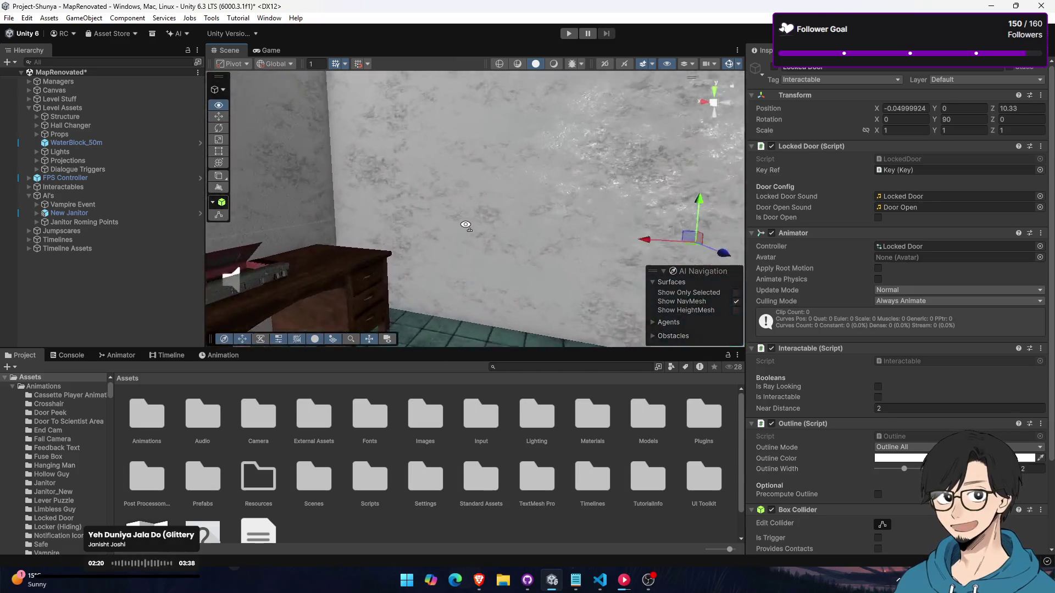
key("w")
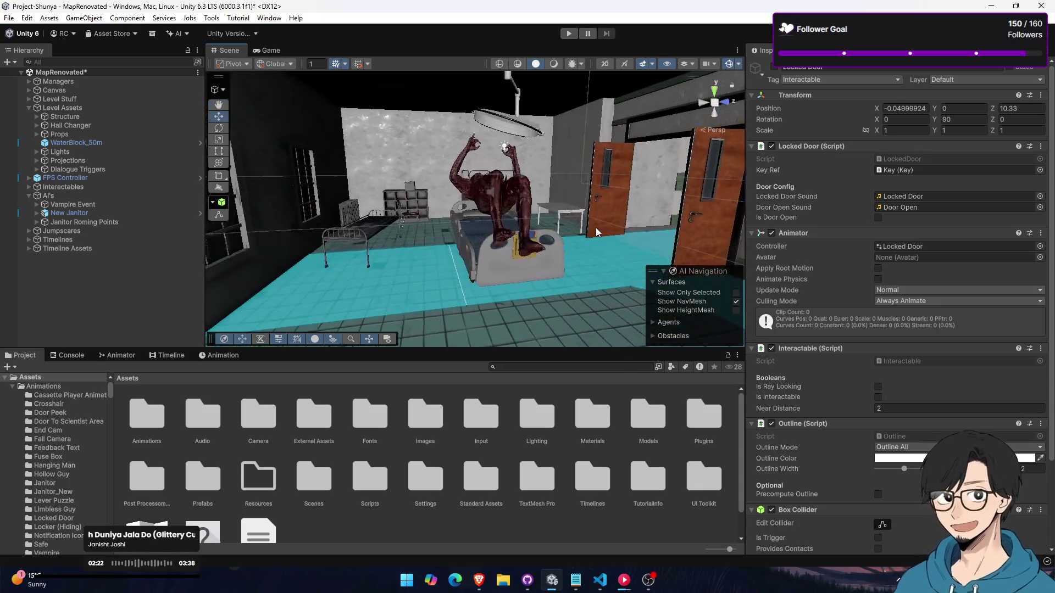
key("w")
key("w")
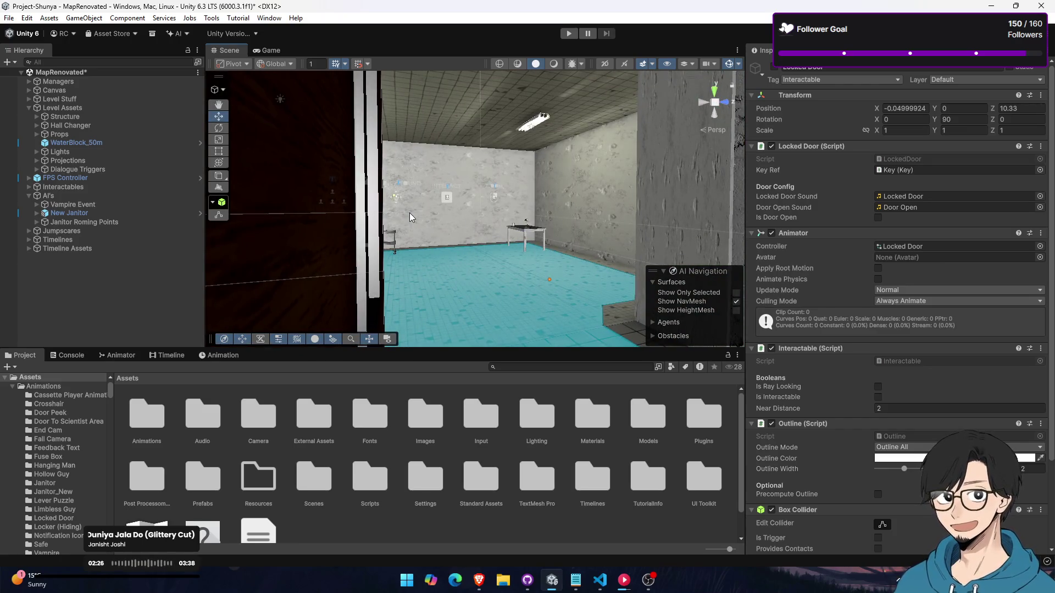
key("w")
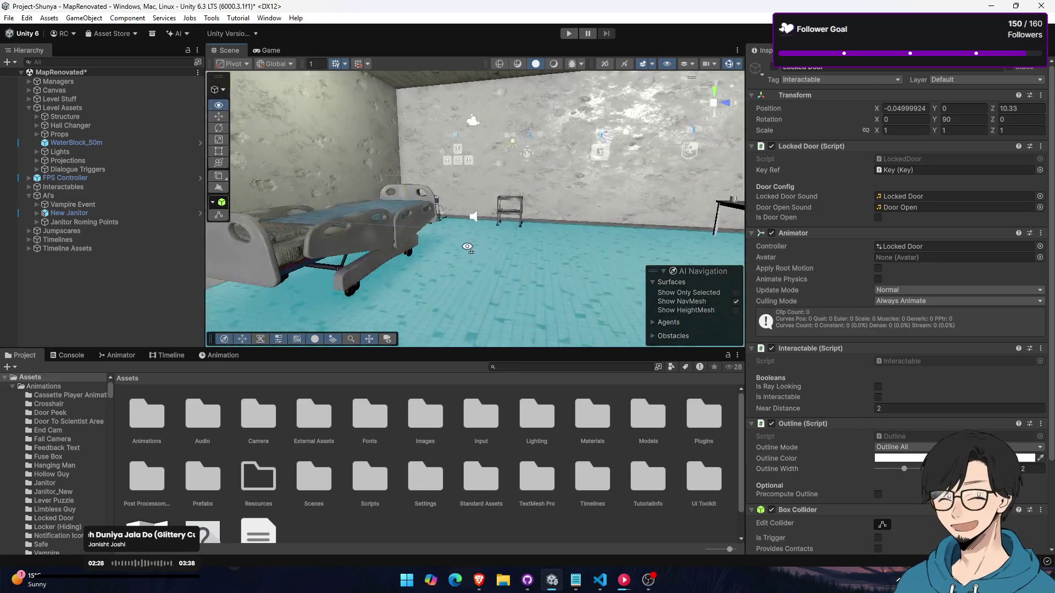
key("w")
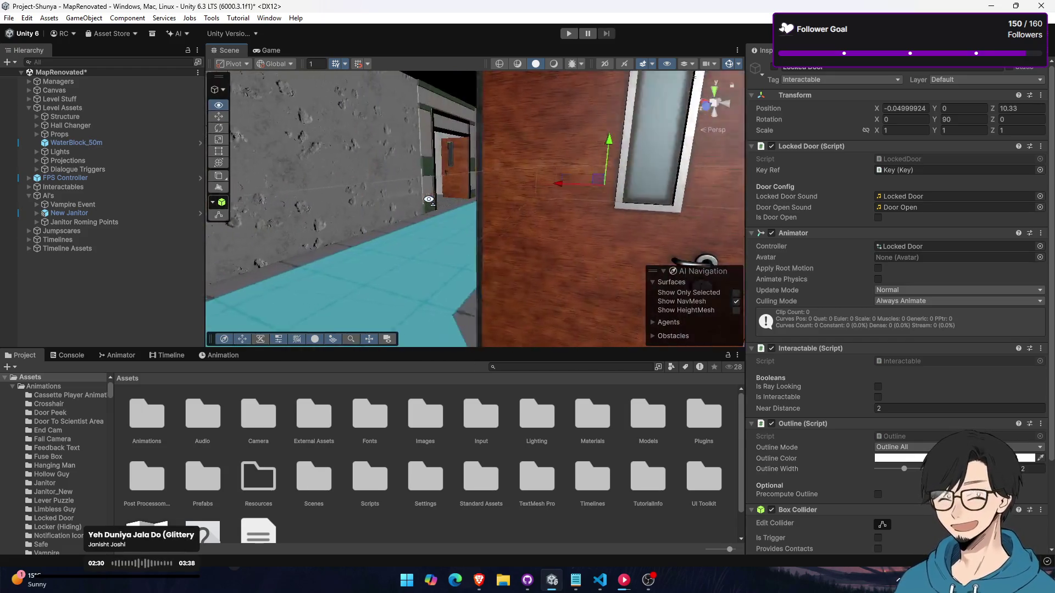
key("w")
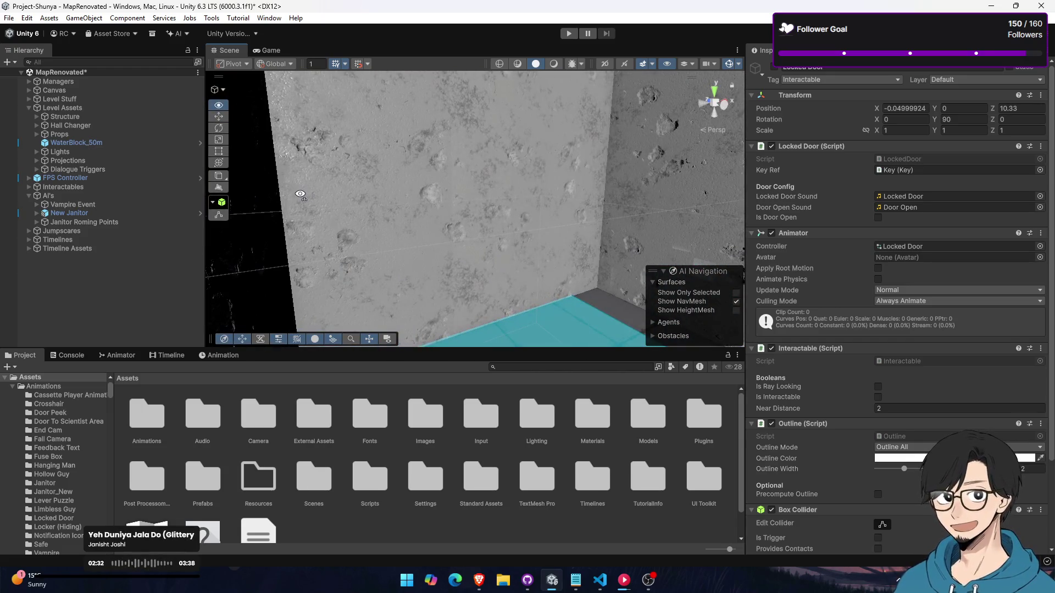
key("w")
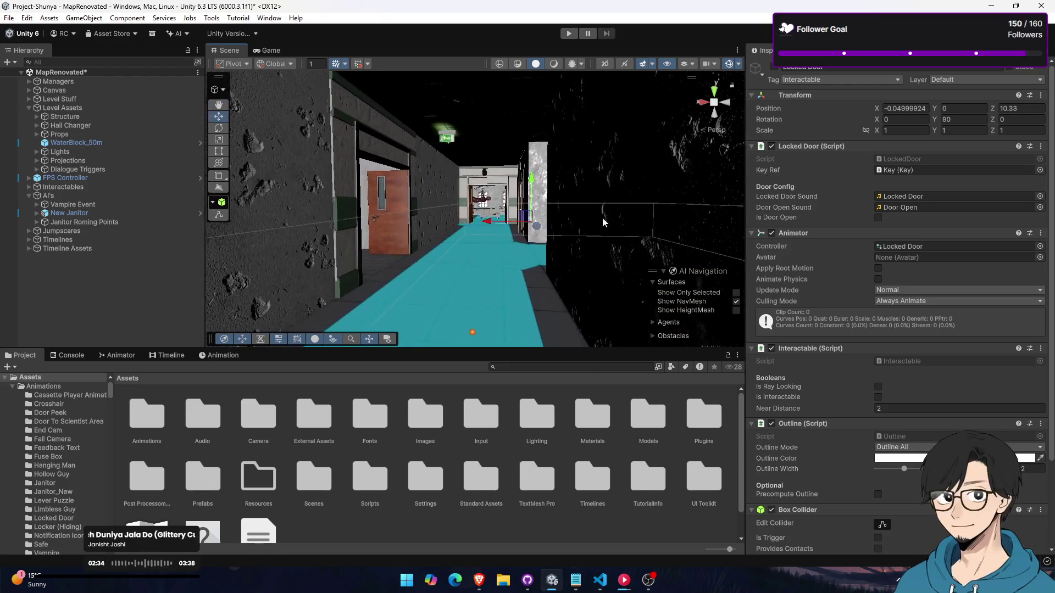
key("w")
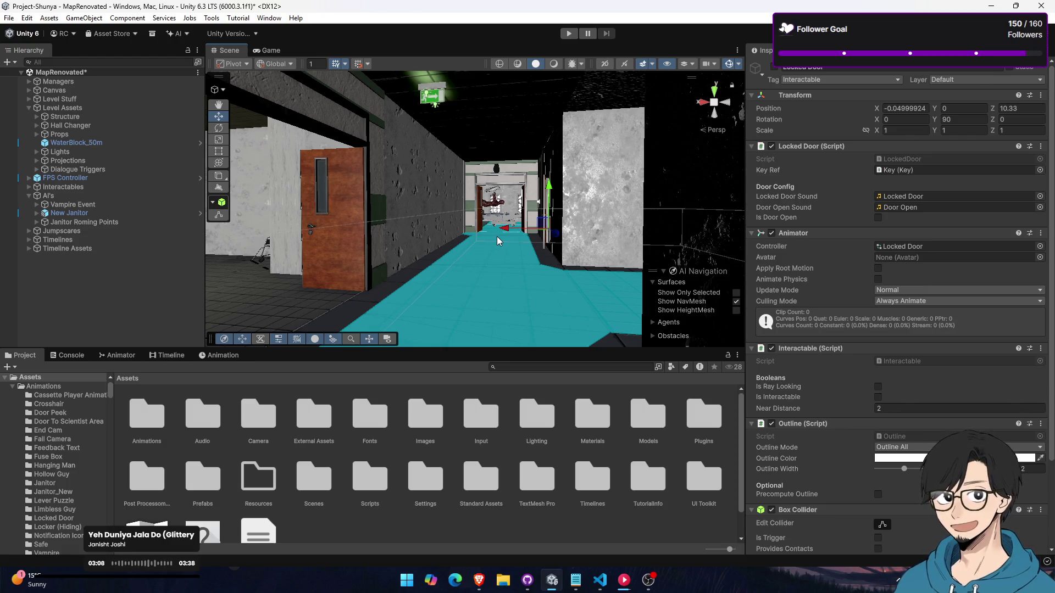
Switch briefly to the streaming software and return to the Unity editor
key("alt+Tab")
key("alt+Tab")
key("alt+Tab")
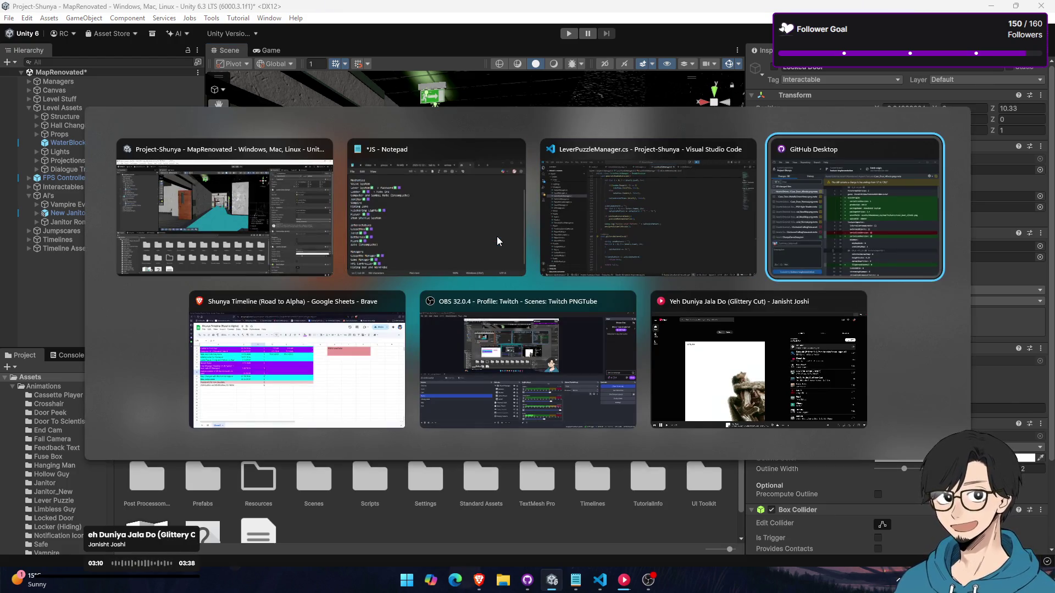
key("alt+Tab")
key("alt+Tab")
key("alt+Tab")
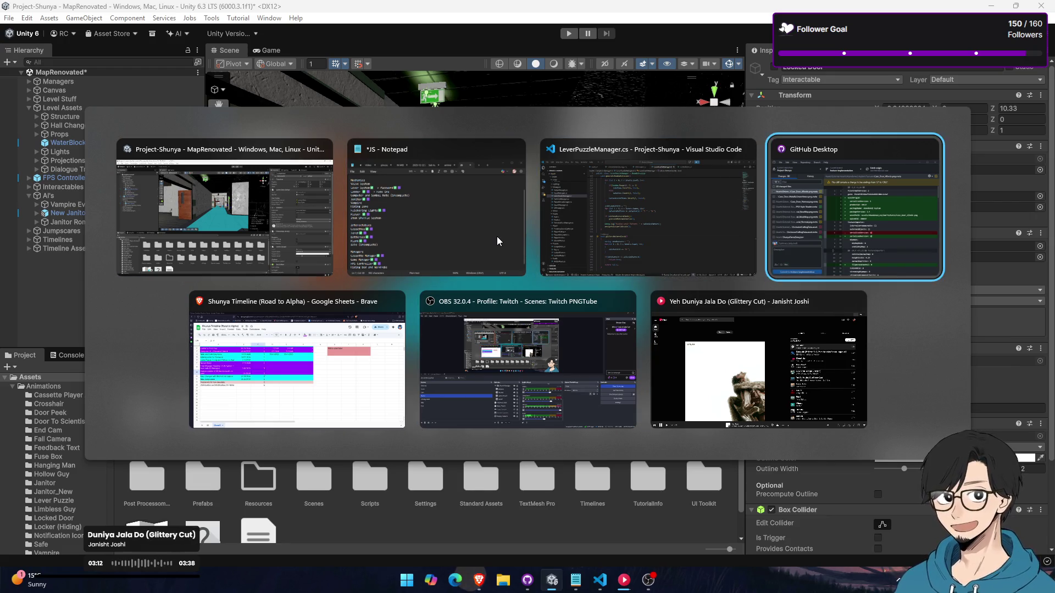
key("alt+Tab")
key("alt+Tab")
key("alt+Tab")
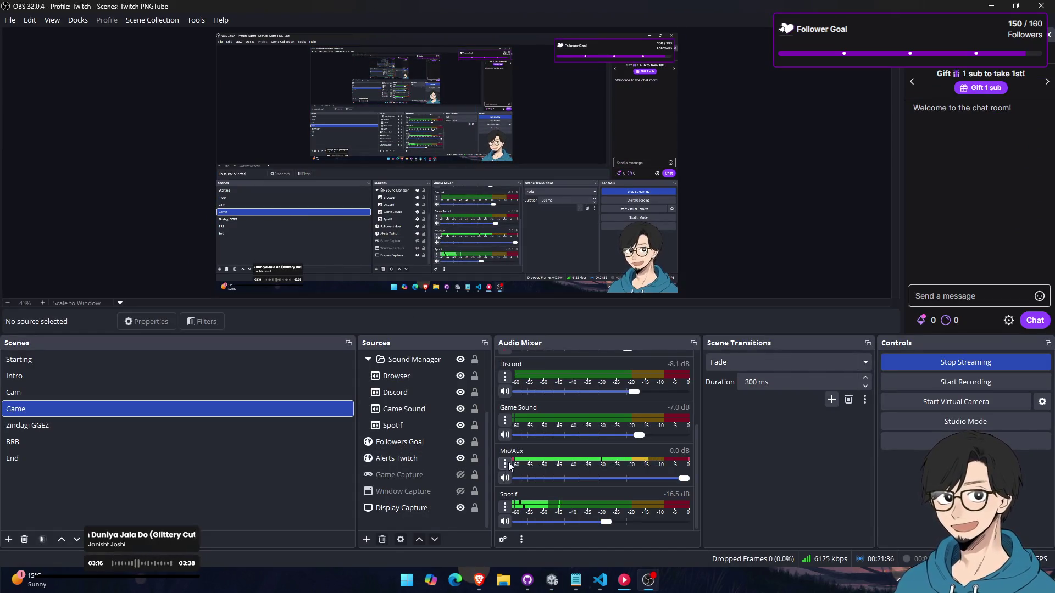
key("alt+Tab")
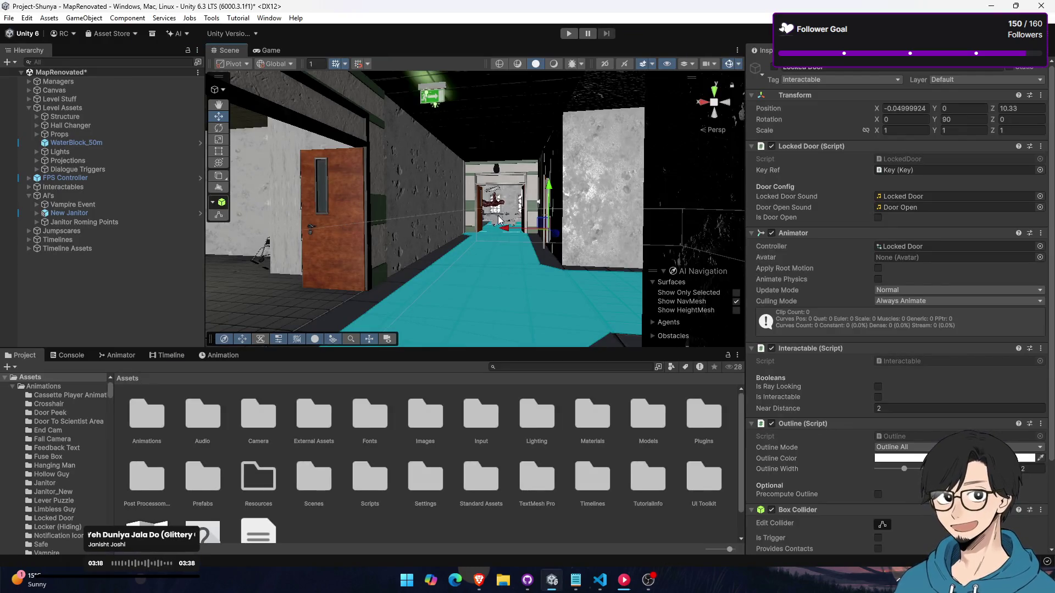
Fly back into the room to frame the door and radiator, then collapse Level Assets
key("w")
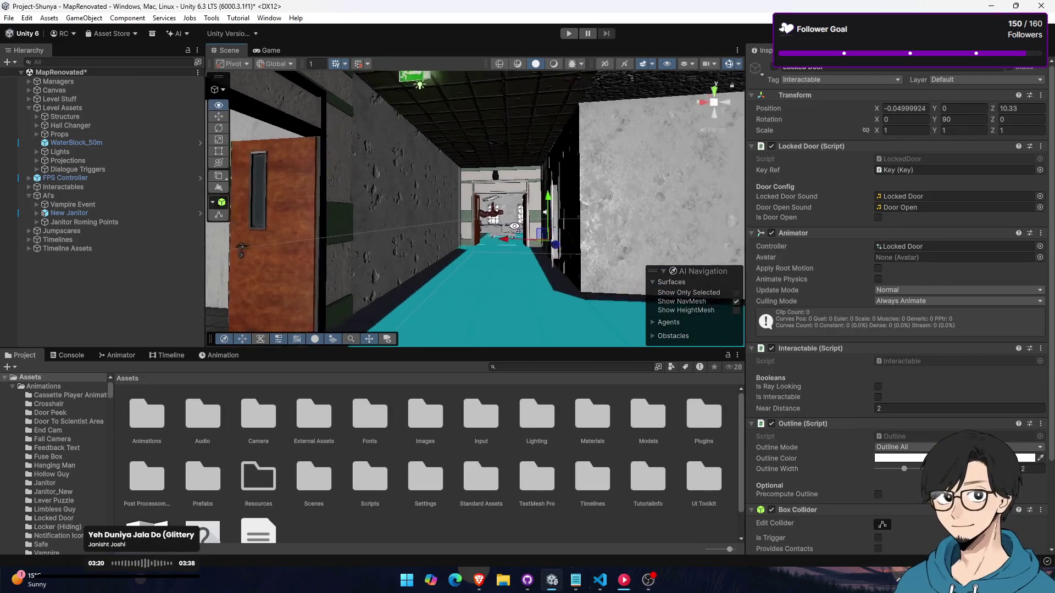
key("w")
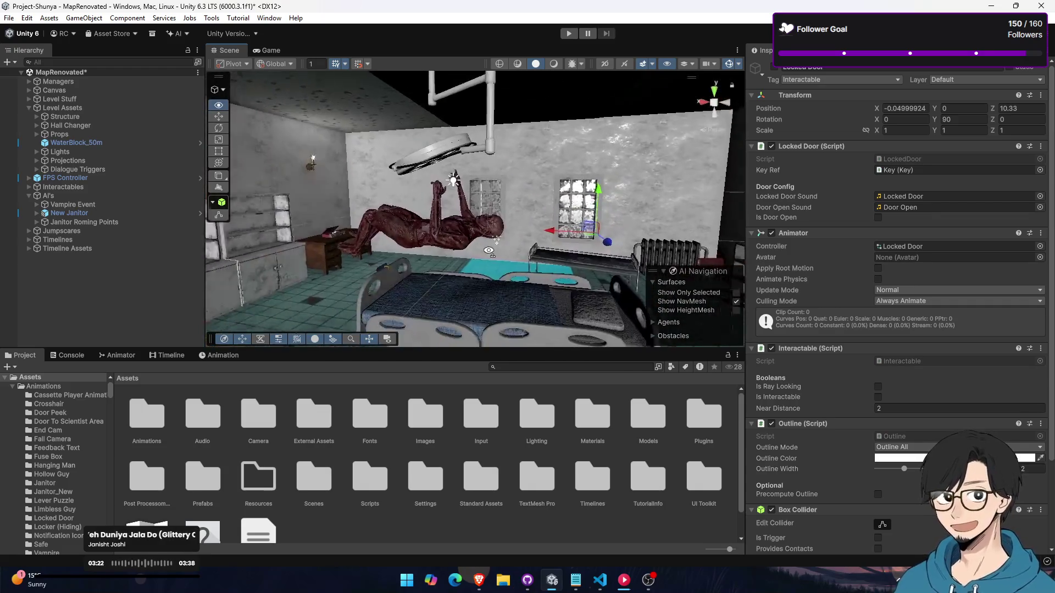
key("w")
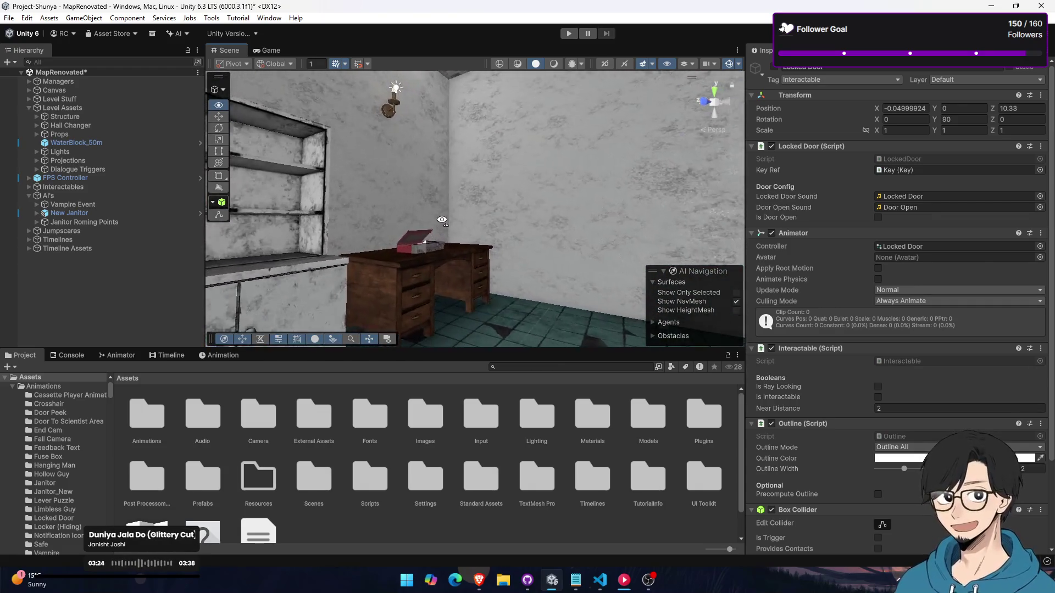
key("w")
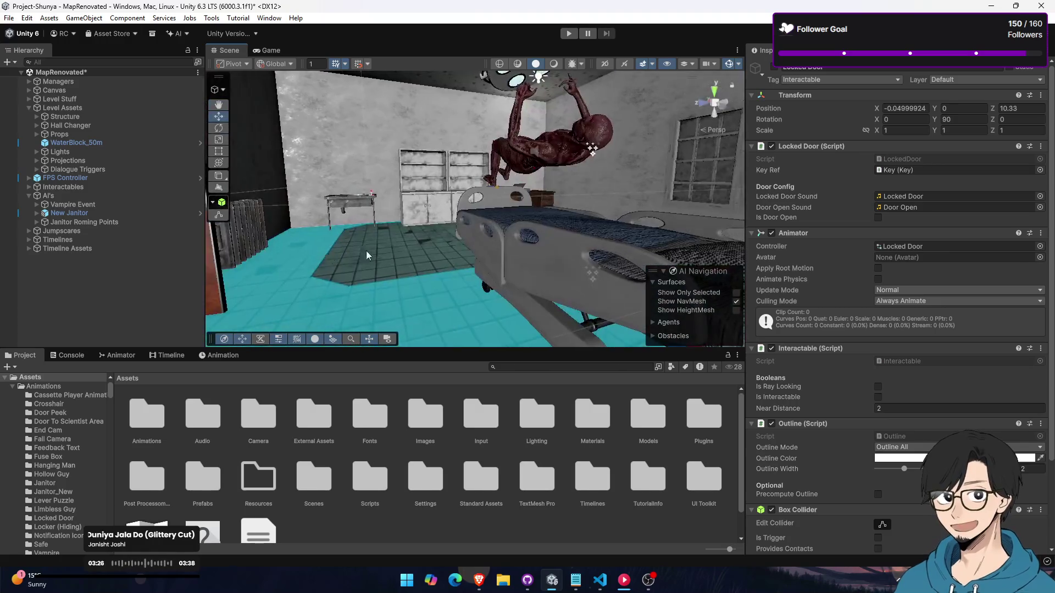
key("w")
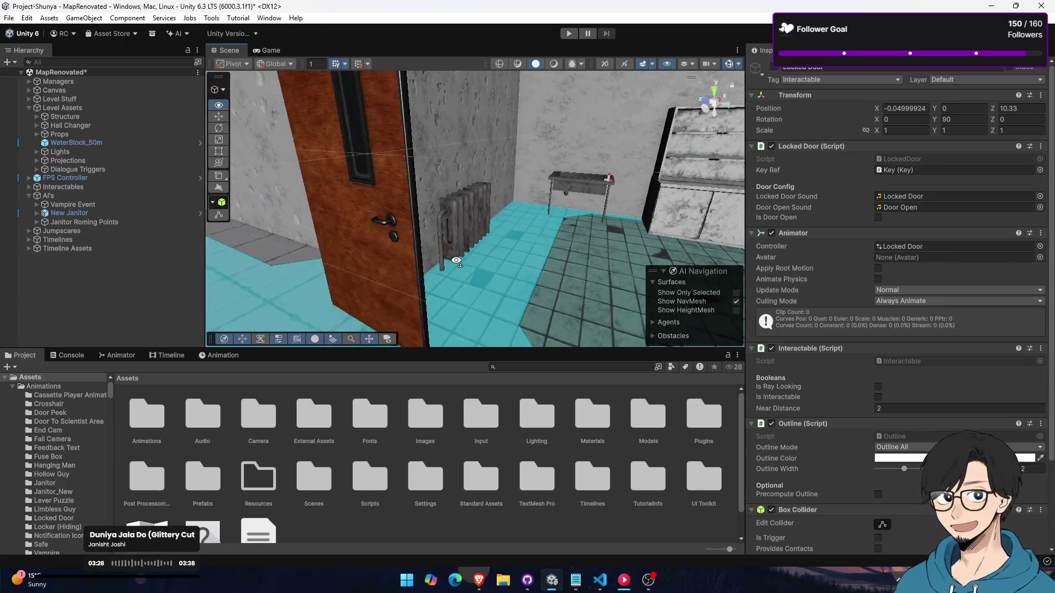
key("s")
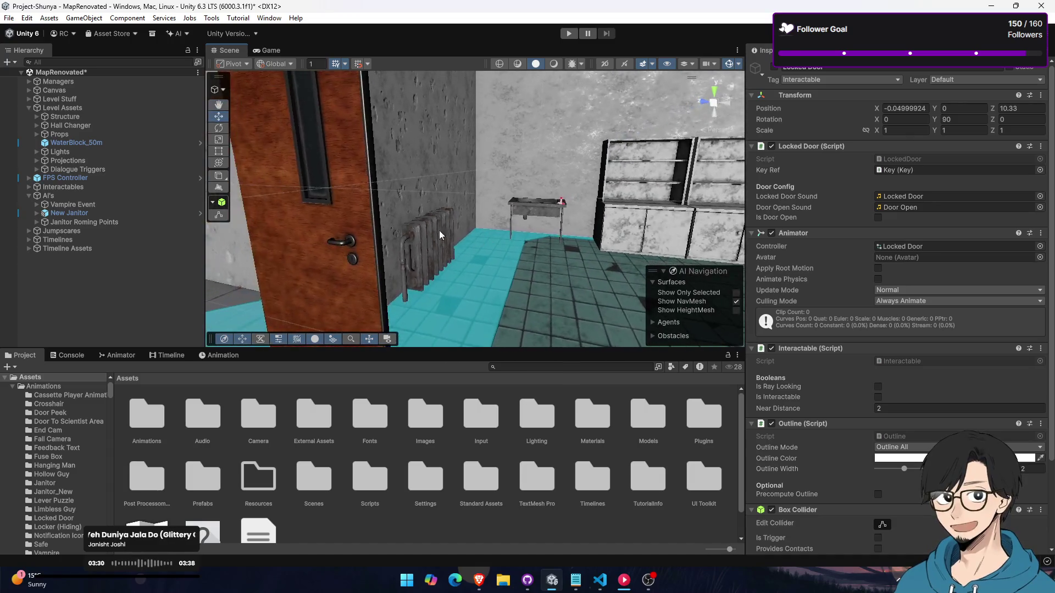
left_click(30, 107)
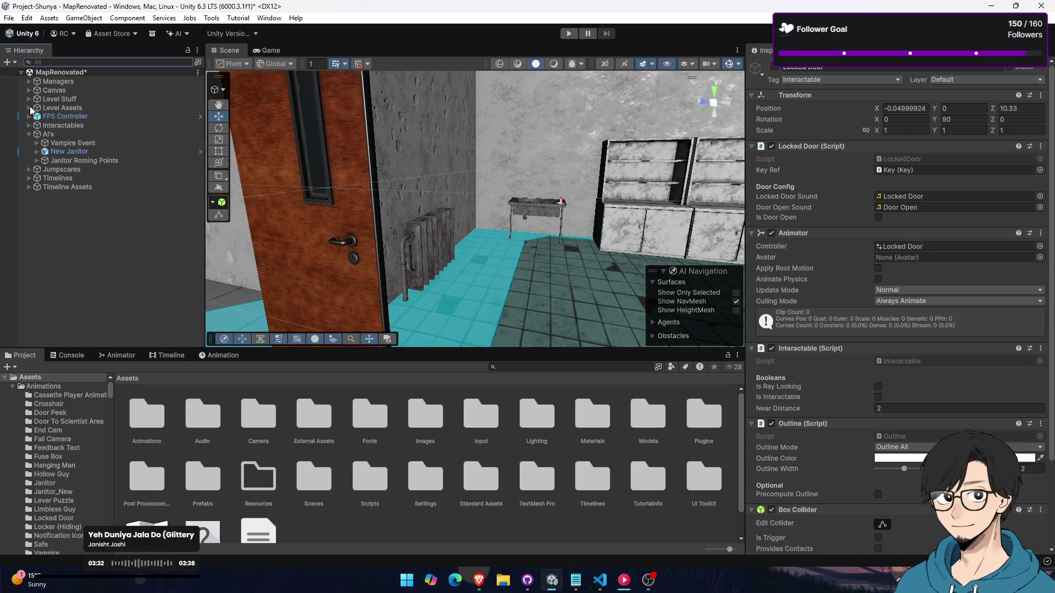
Expand Timeline Assets and the Jumpscares group in the Hierarchy
left_click(30, 187)
left_click(25, 178)
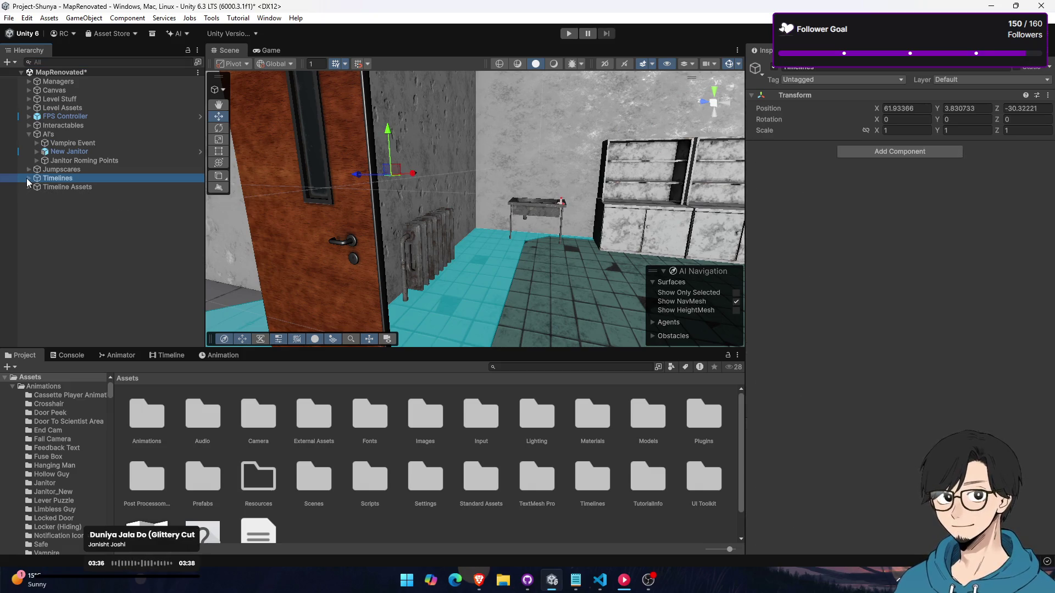
left_click(29, 187)
left_click(28, 168)
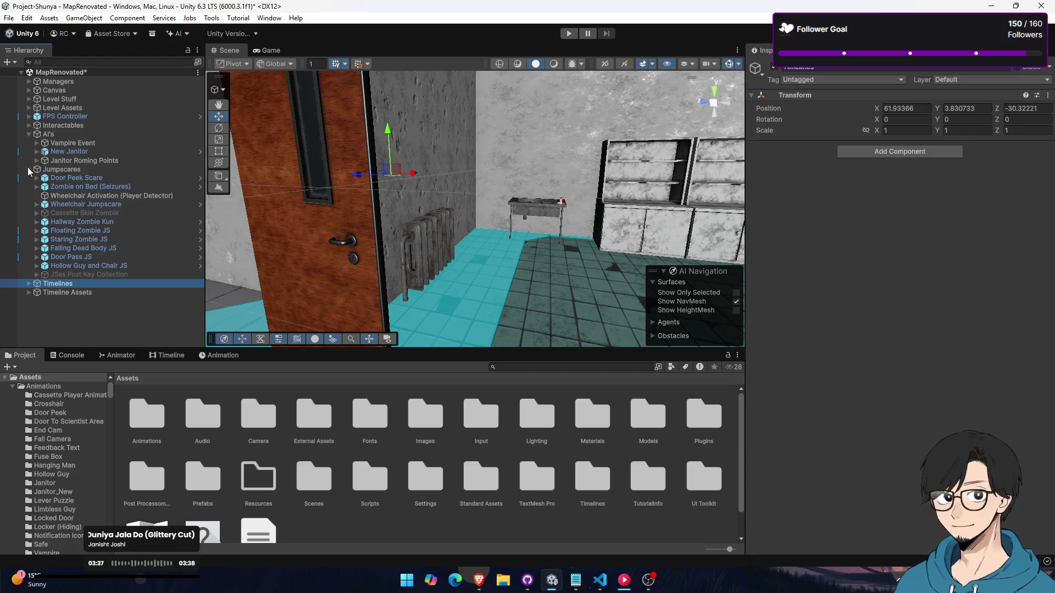
left_click(28, 167)
left_click(57, 171)
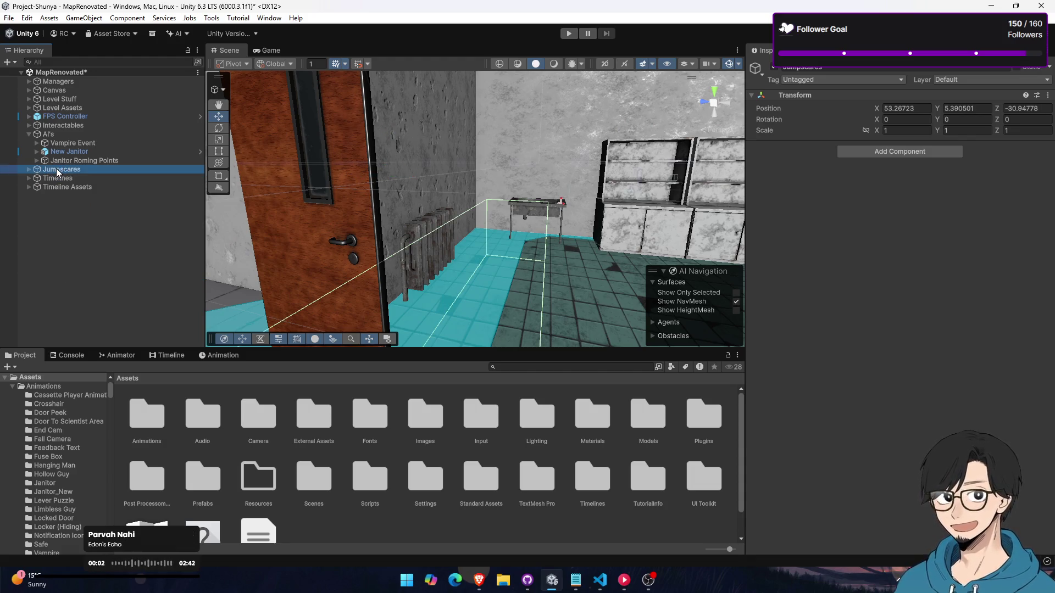
Look through Janitor Roming Points and New Janitor's parts, then collapse New Janitor
left_click(28, 168)
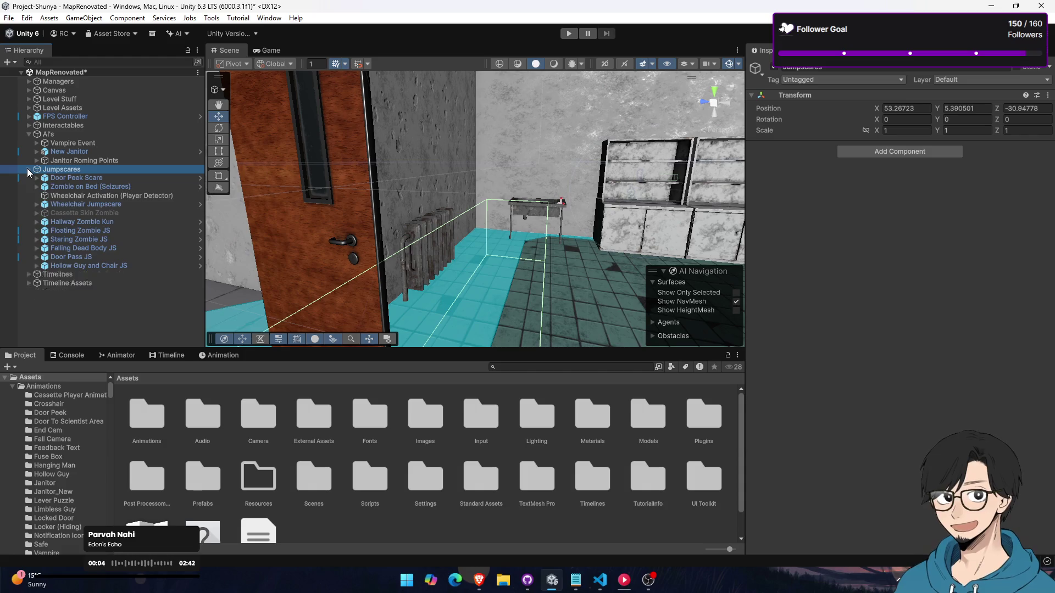
left_click(28, 169)
left_click(28, 163)
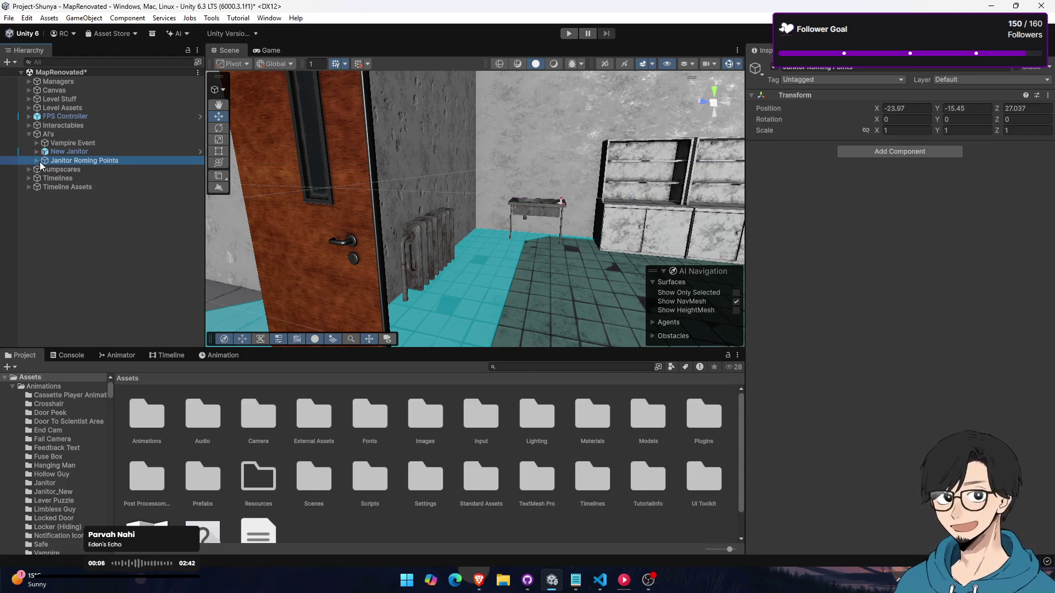
left_click(36, 160)
left_click(36, 161)
left_click(35, 160)
left_click(35, 160)
left_click(37, 153)
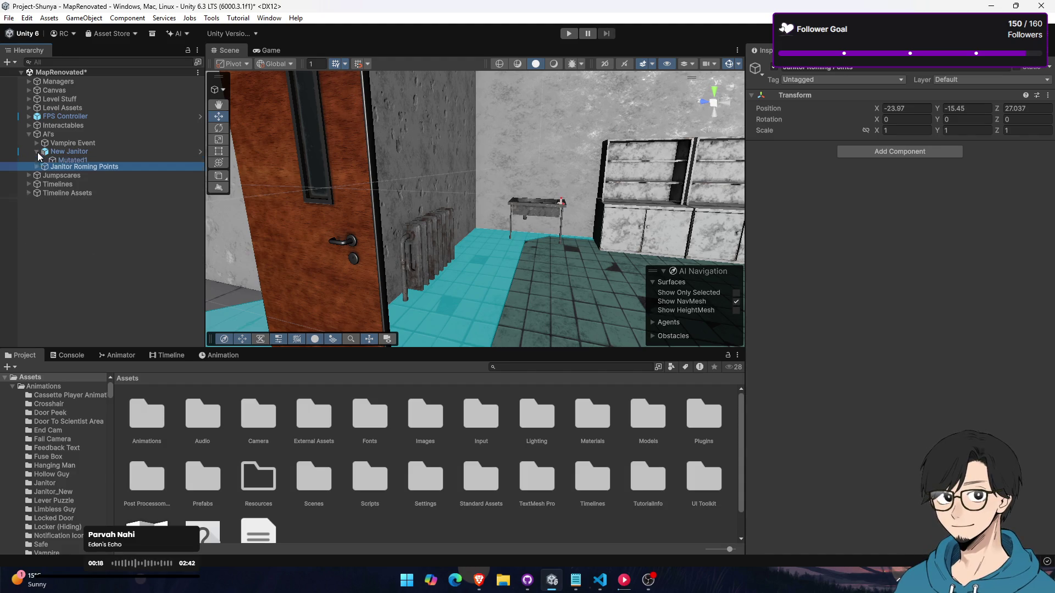
left_click(37, 151)
left_click(36, 143)
left_click(36, 141)
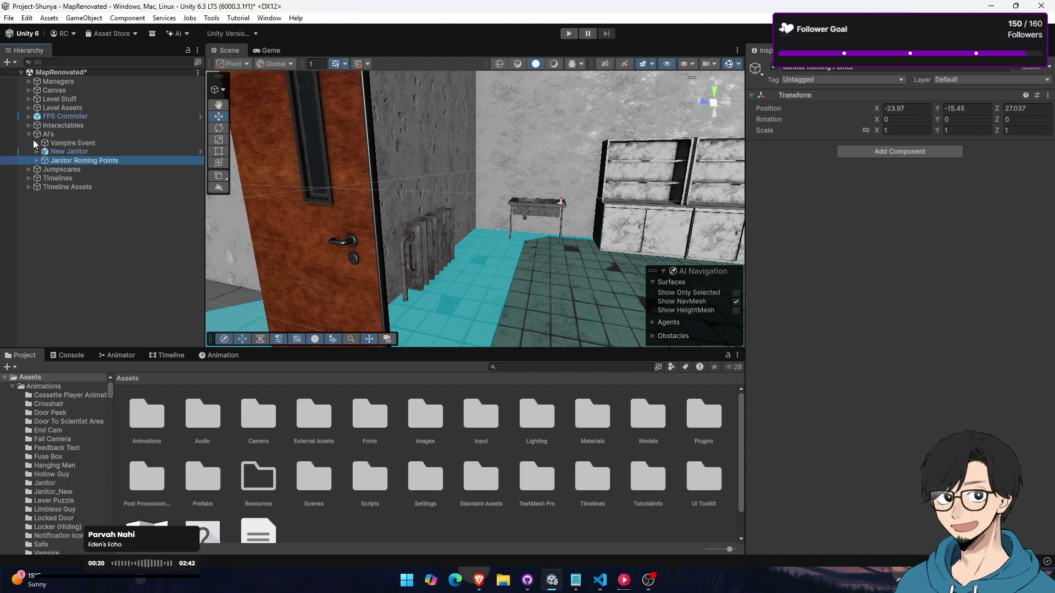
Expand Interactables to browse its objects, then collapse it again
left_click(30, 134)
left_click(28, 126)
left_click(29, 126)
left_click(29, 127)
scroll(69, 232, "down", 5)
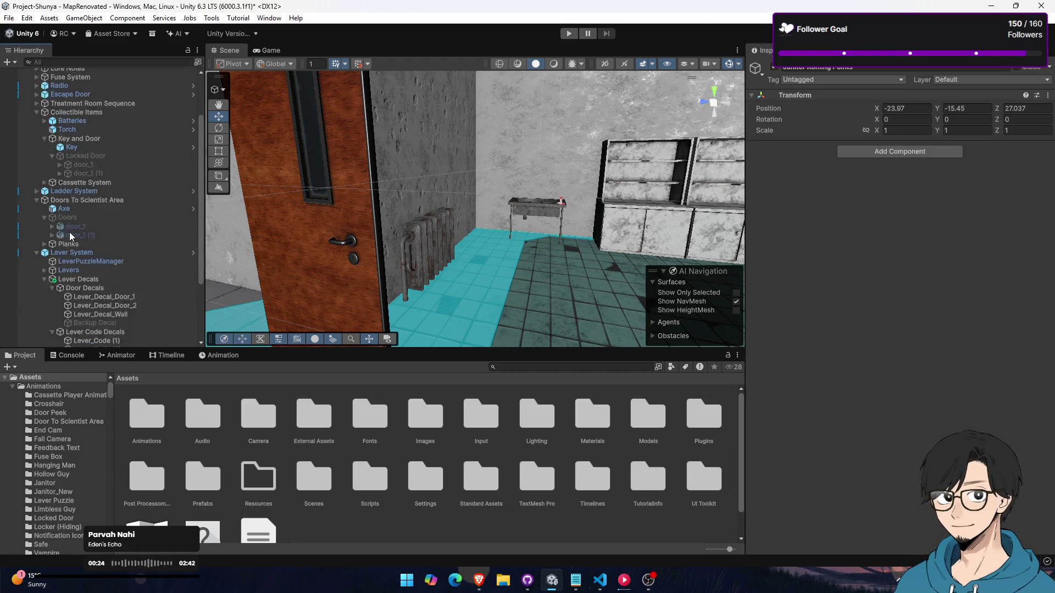
scroll(69, 232, "up", 5)
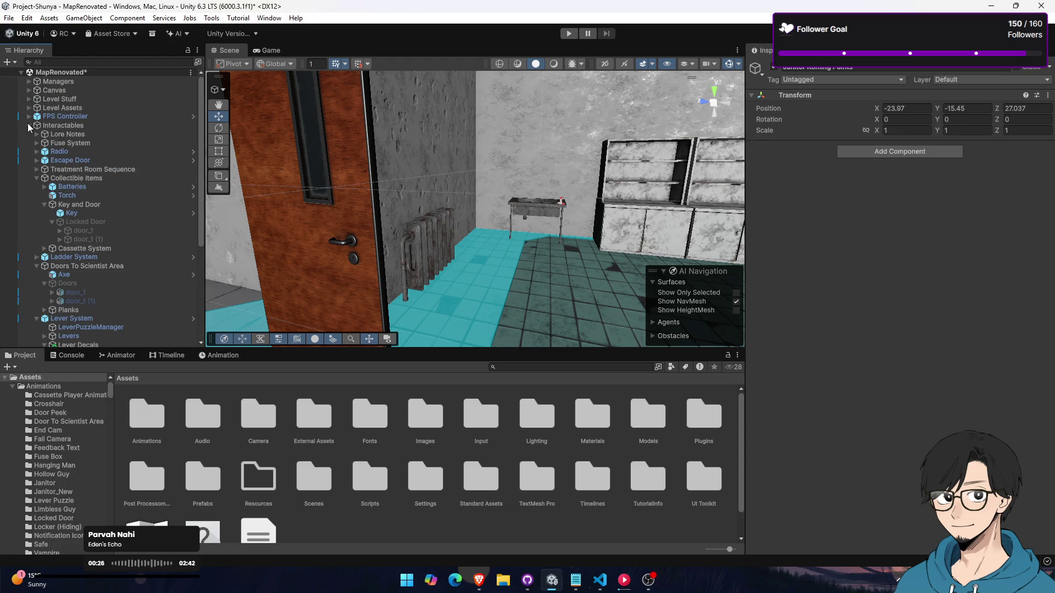
left_click(29, 125)
left_click(28, 117)
Expand Level Assets, Structure and Props, collapse Props, and focus the Hierarchy search field
left_click(28, 117)
left_click(29, 108)
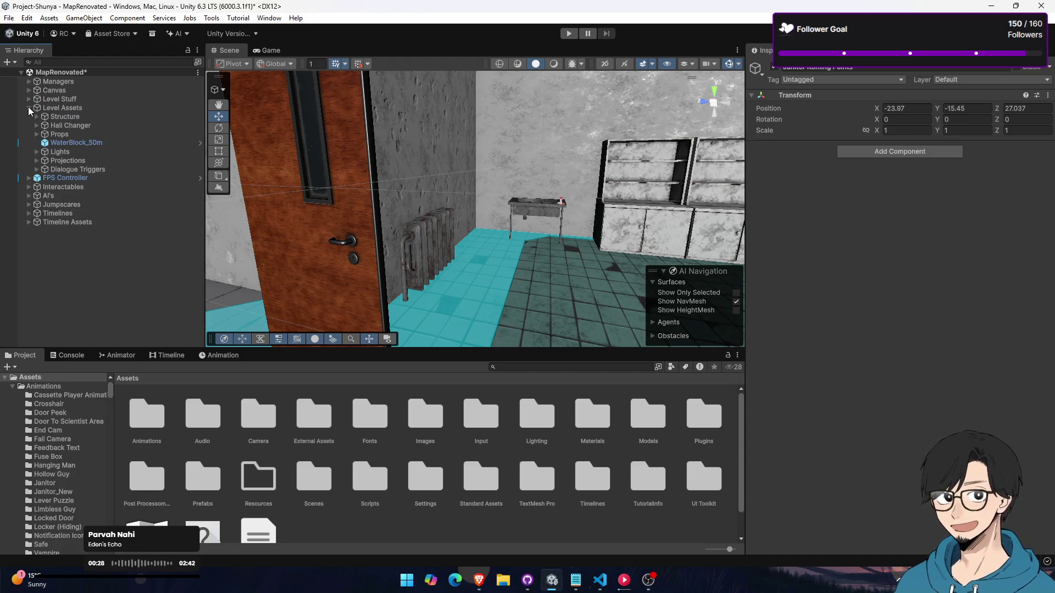
left_click(34, 114)
left_click(34, 114)
left_click(35, 114)
left_click(36, 123)
left_click(37, 123)
left_click(36, 134)
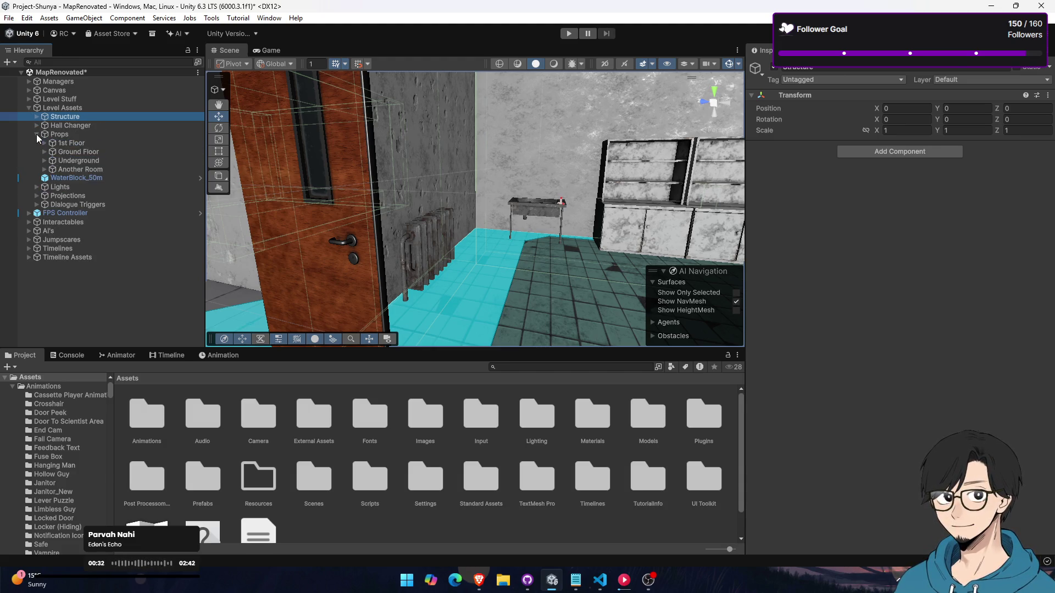
left_click(36, 134)
left_click(95, 61)
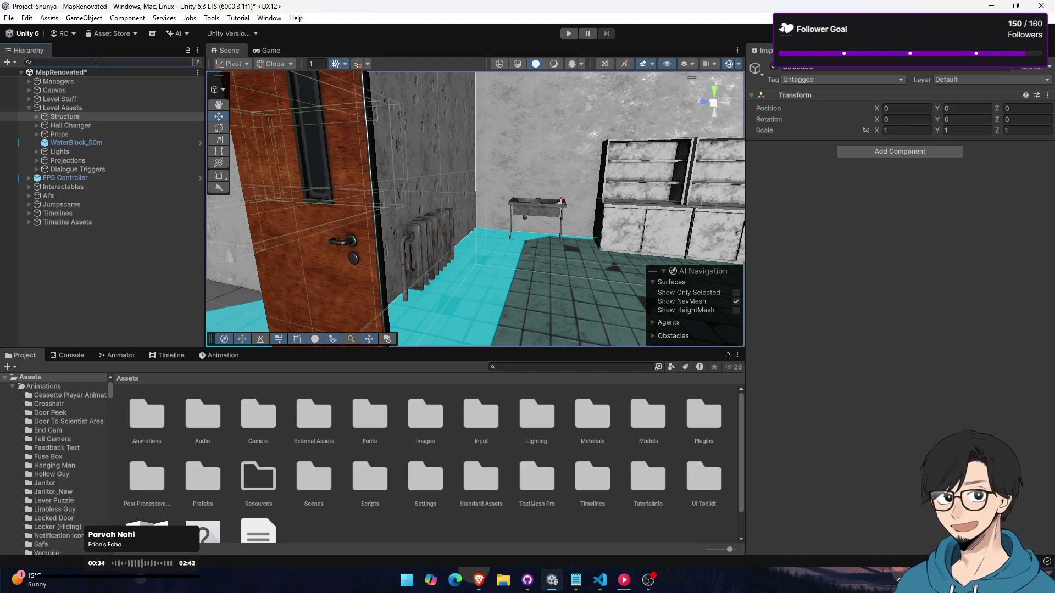
Search the Hierarchy for 'Navmesh Surface', clear it, and check the navigation agent display options
type("Navmes")
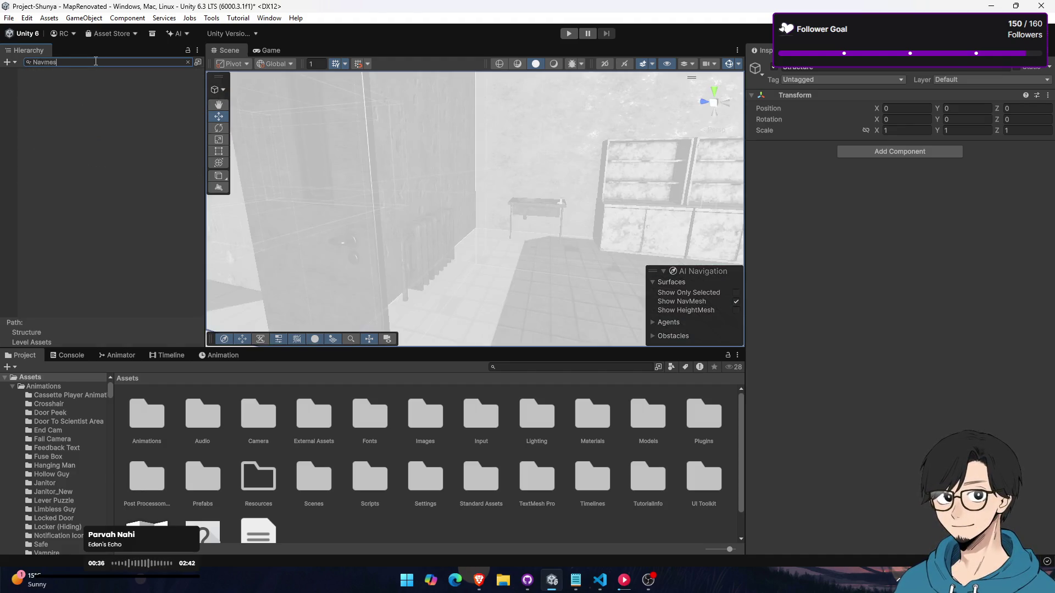
type("h Surface")
key("ctrl+a")
key("BackSpace")
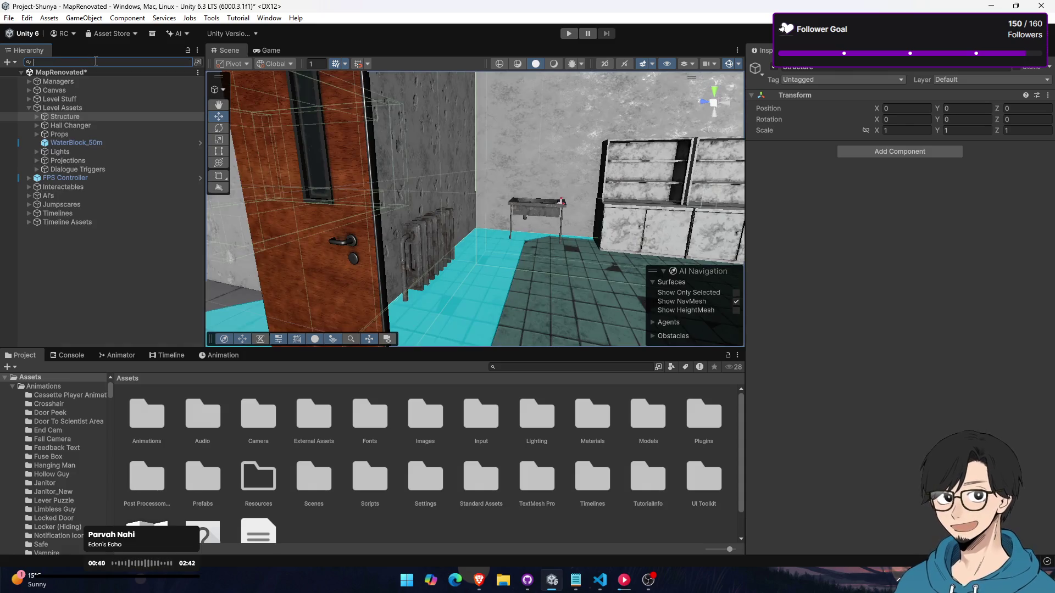
mouse_move(209, 220)
left_mouse_down()
mouse_move(444, 279)
mouse_move(279, 224)
mouse_move(296, 234)
left_mouse_up()
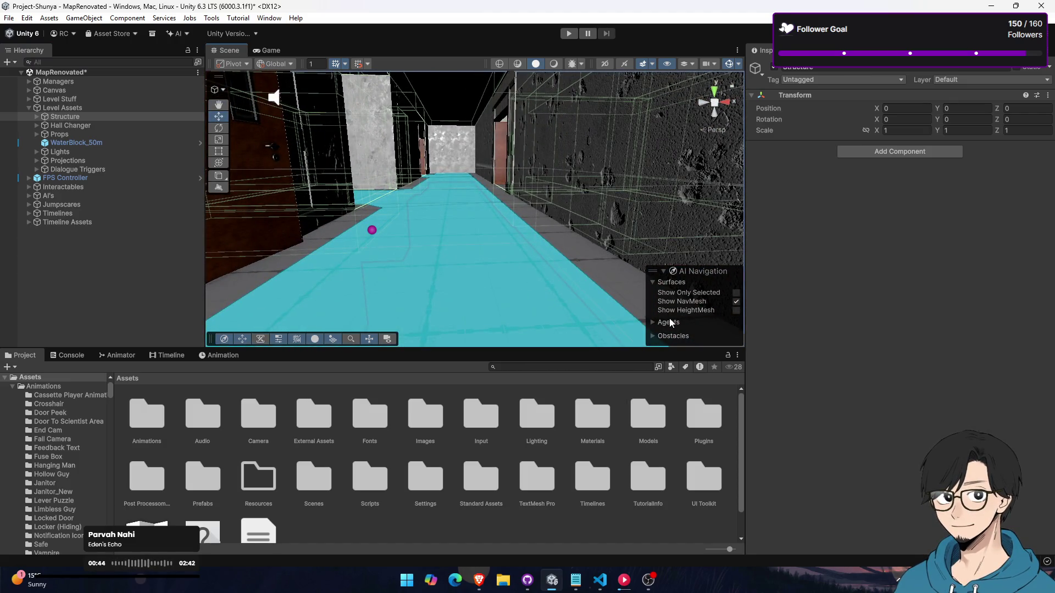
left_click(669, 320)
left_click(654, 279)
Browse the Managers and Level Stuff groups, inspecting Global Volume and Sound Sources
left_click(24, 81)
left_click(29, 82)
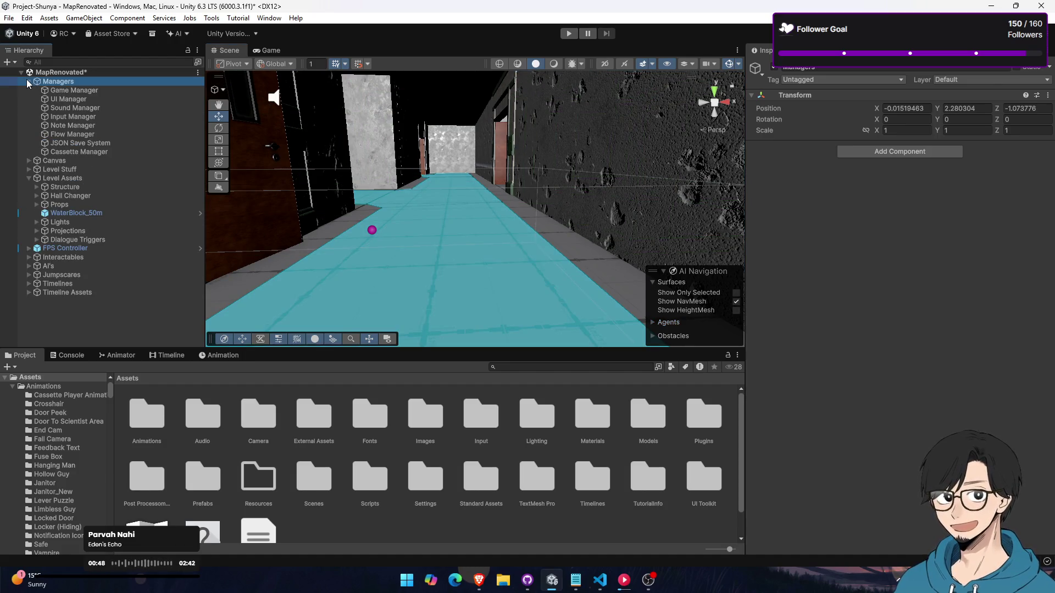
left_click(28, 82)
left_click(25, 90)
left_click(29, 99)
left_click(78, 107)
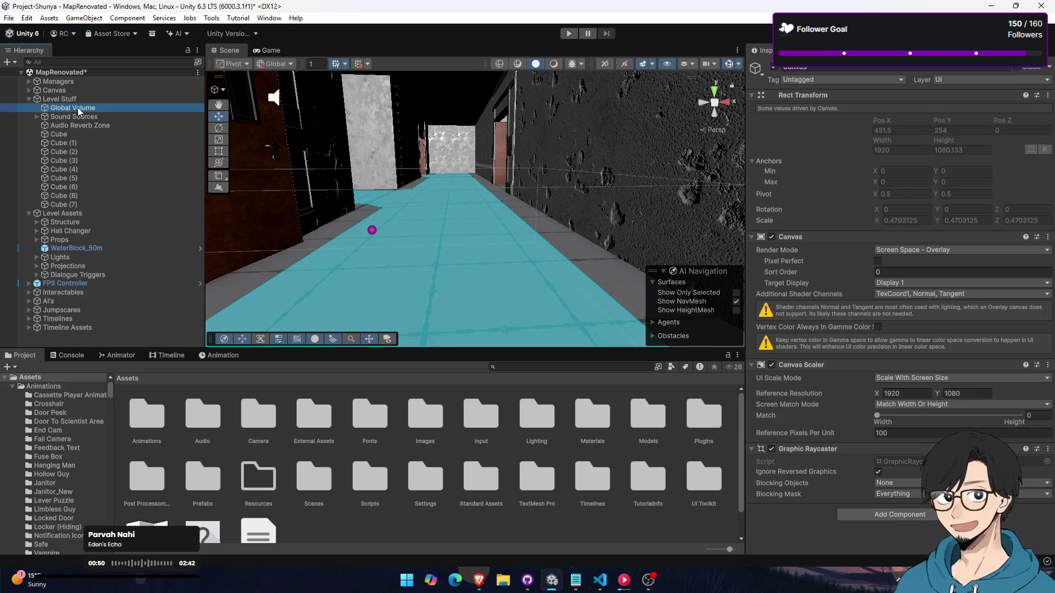
left_click(62, 117)
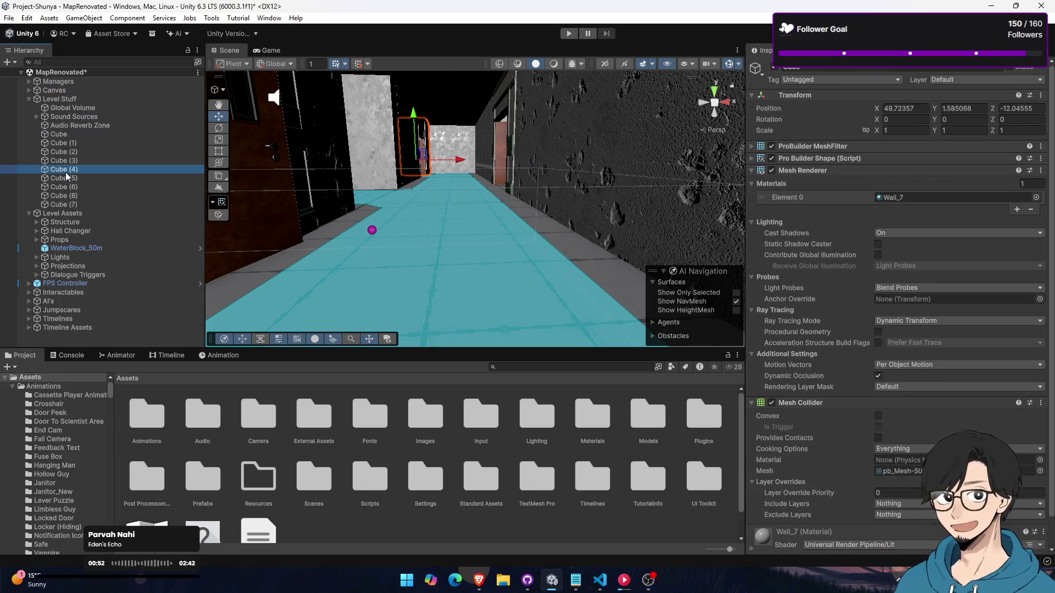
left_click(28, 99)
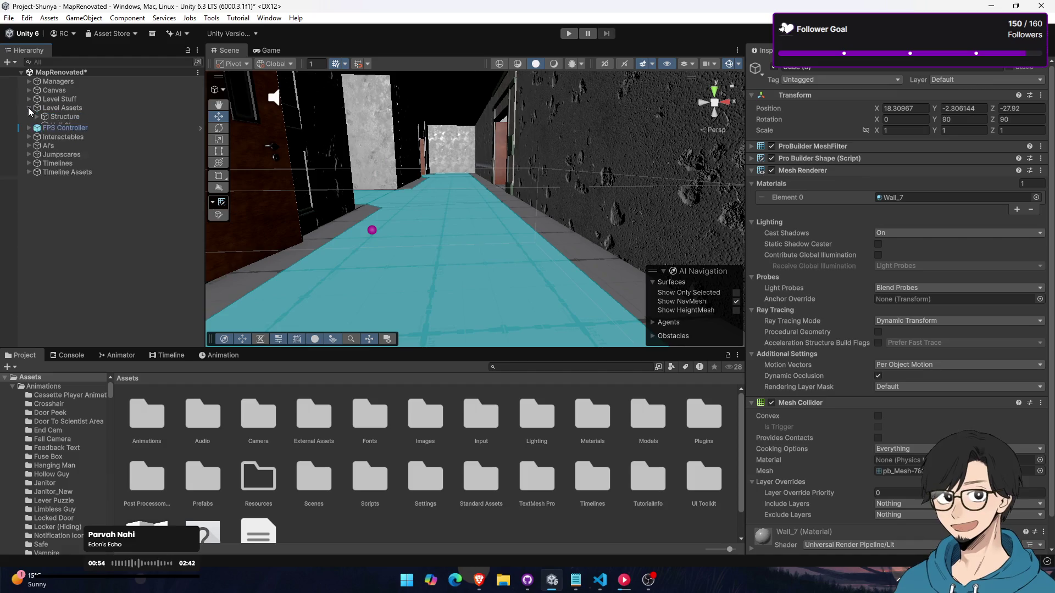
Select Structure and run the Search window's Mesh Filter vertices ≥ 1024 query, listing 32 objects
left_click(36, 117)
left_click(54, 116)
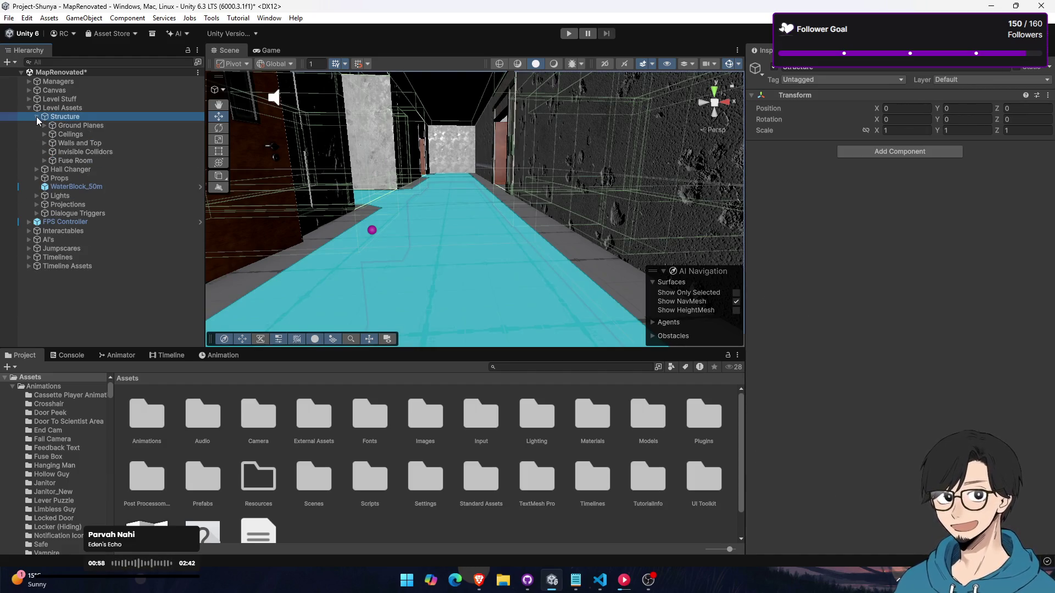
left_click(196, 62)
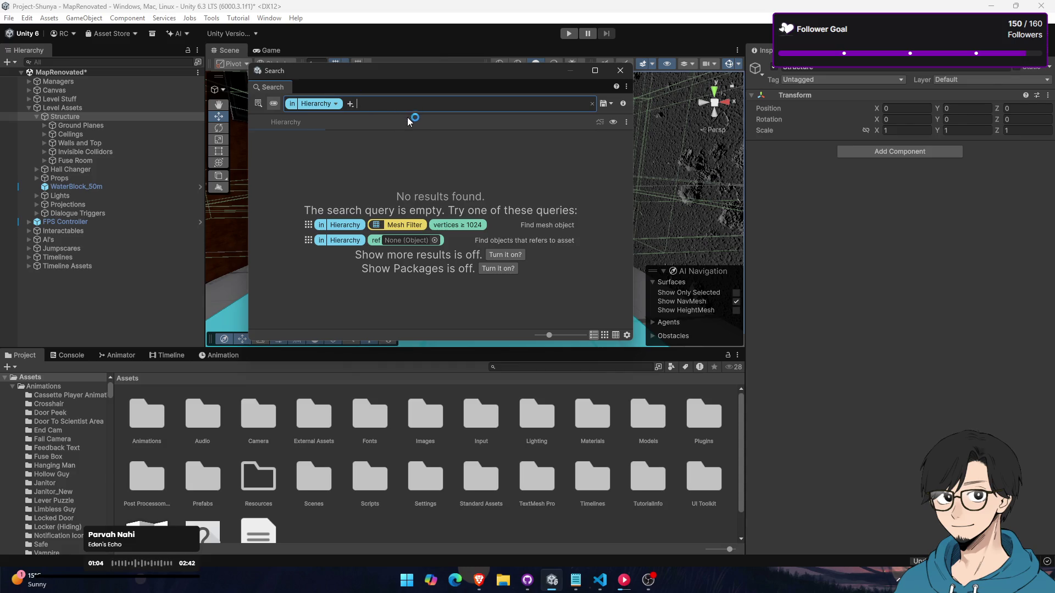
left_click(403, 225)
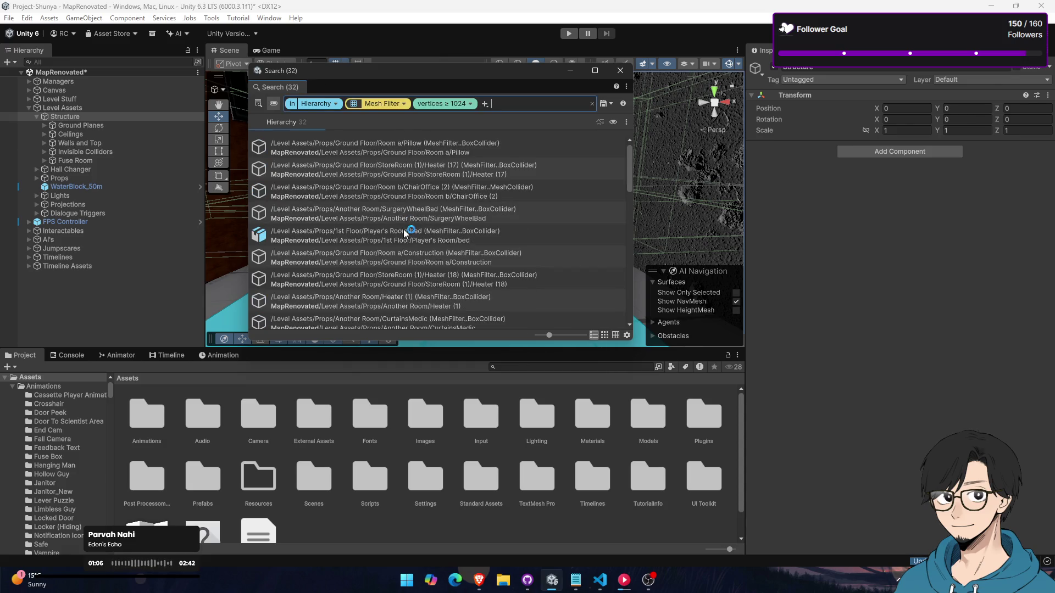
Change the search filter to Nav Mesh Surface with vertices <= 1024
left_click(403, 105)
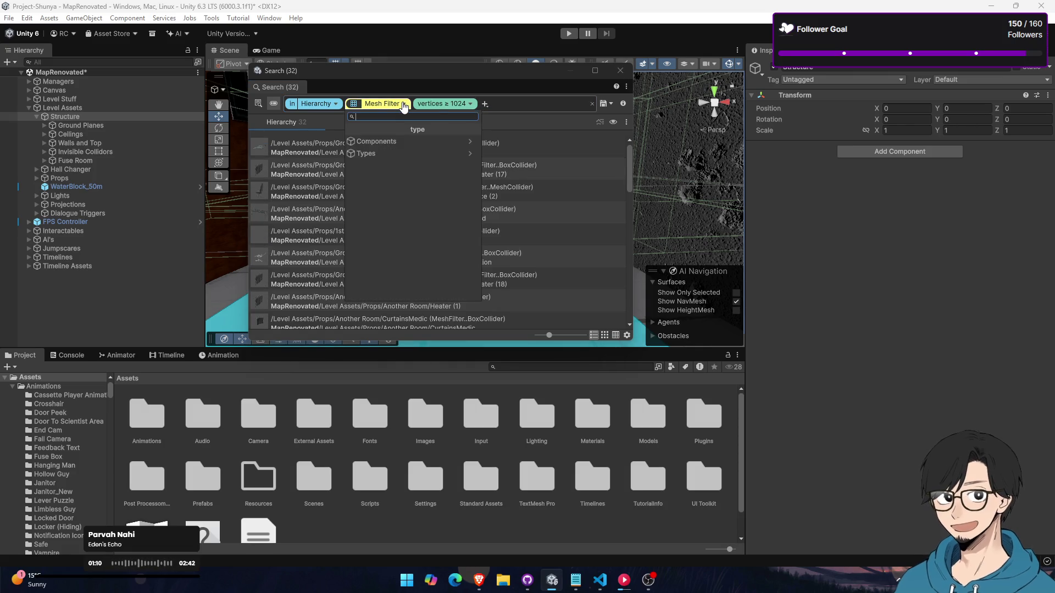
type("navmes")
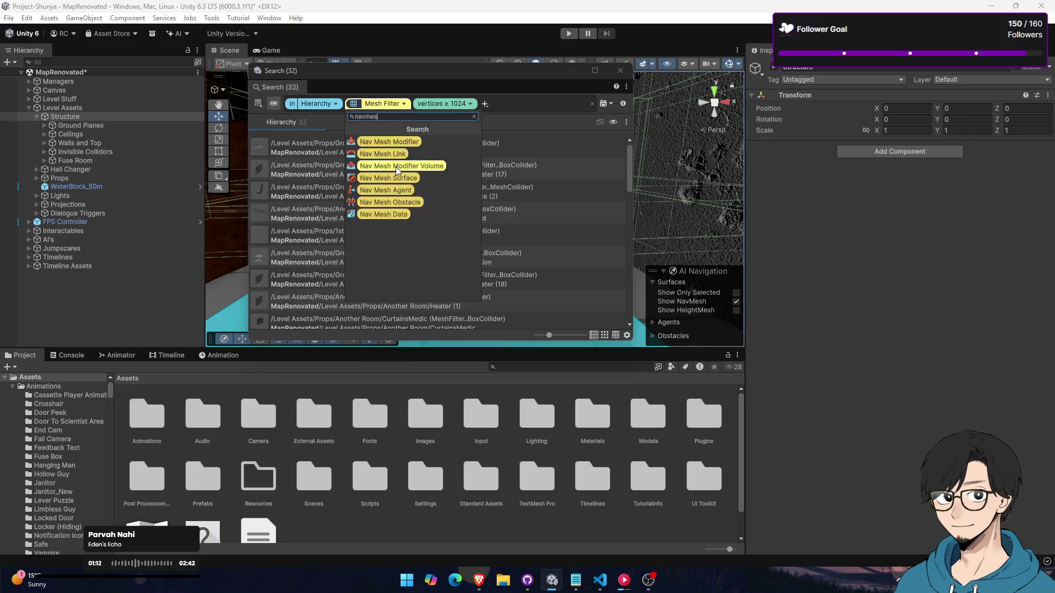
left_click(397, 179)
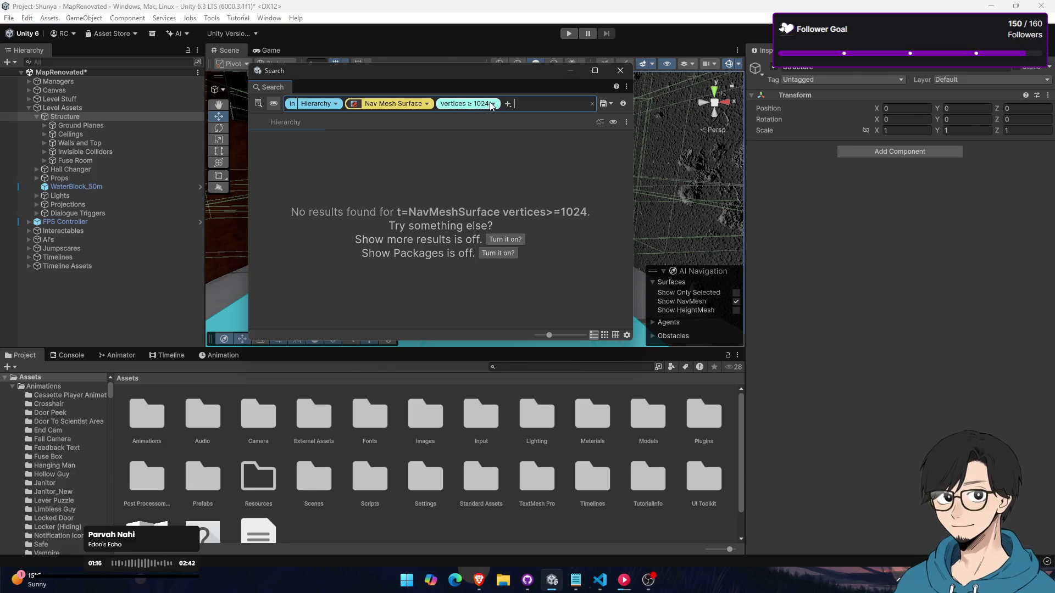
left_click(443, 117)
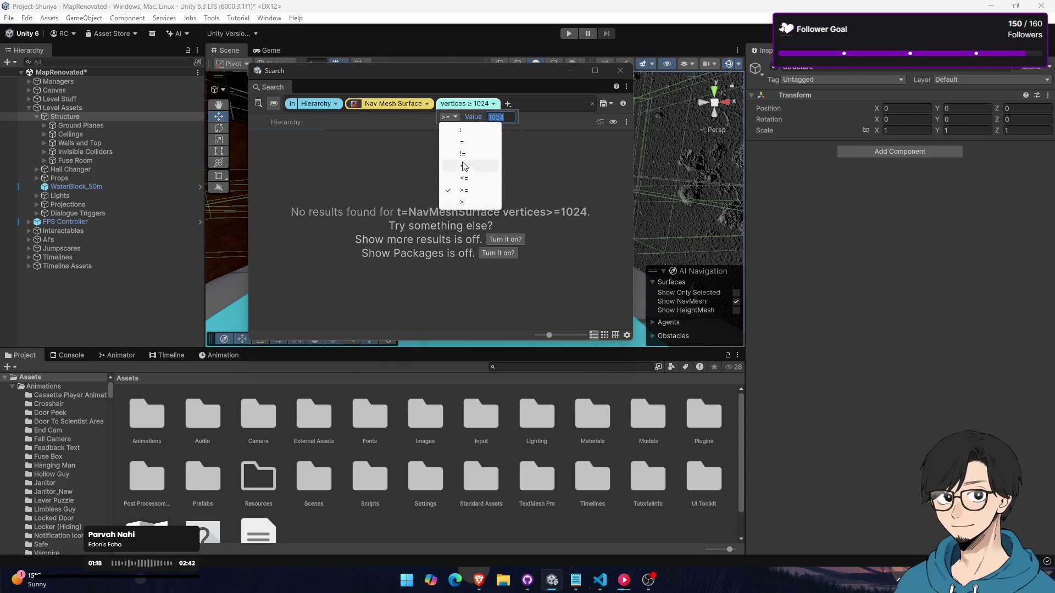
left_click(472, 173)
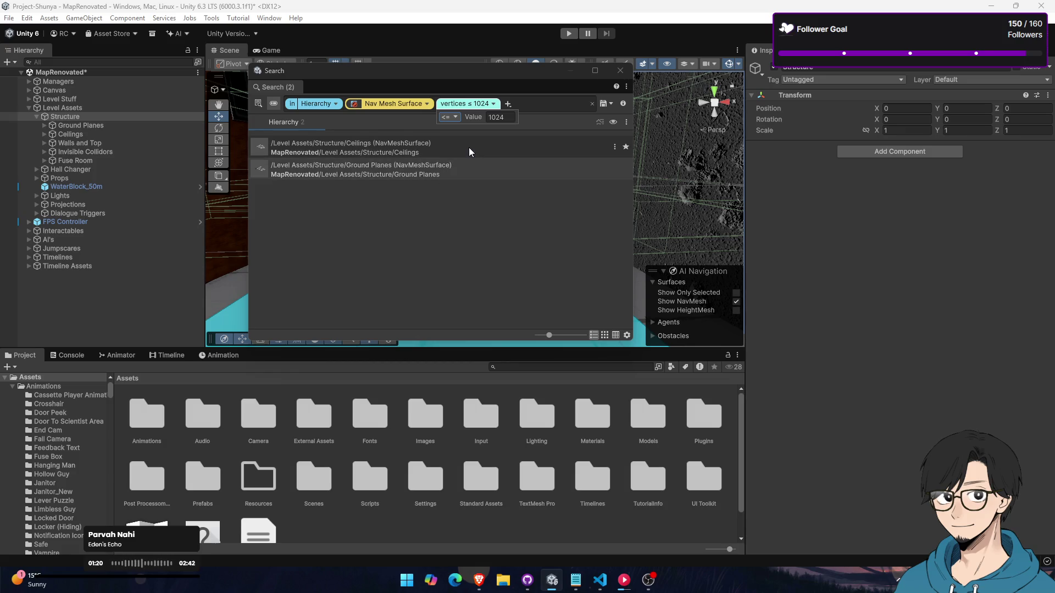
Compare the Ceilings and Ground Planes results and settle on Ceilings
left_click(425, 151)
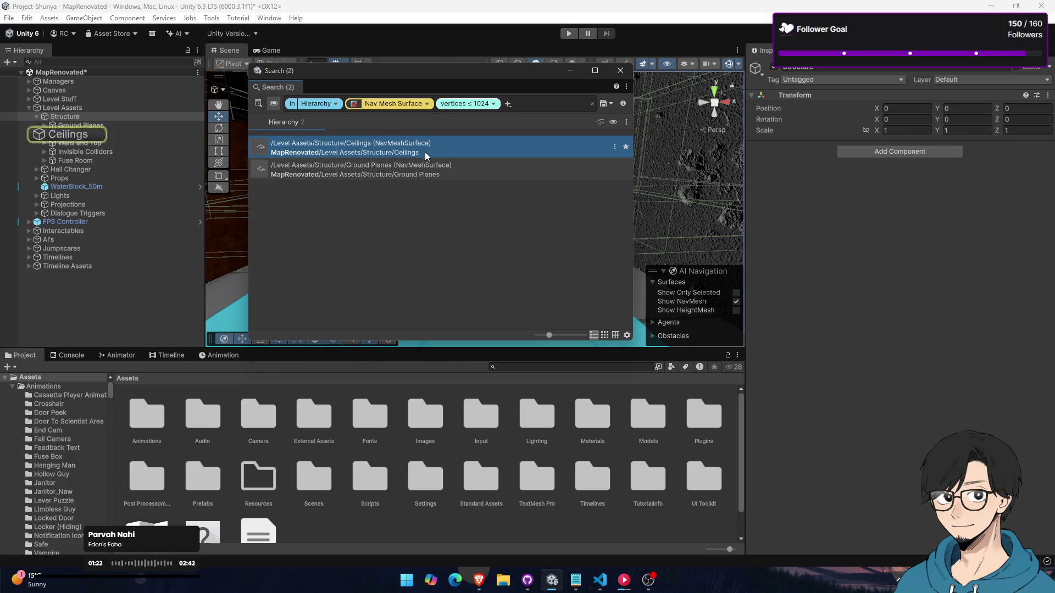
left_click(381, 172)
left_click(378, 155)
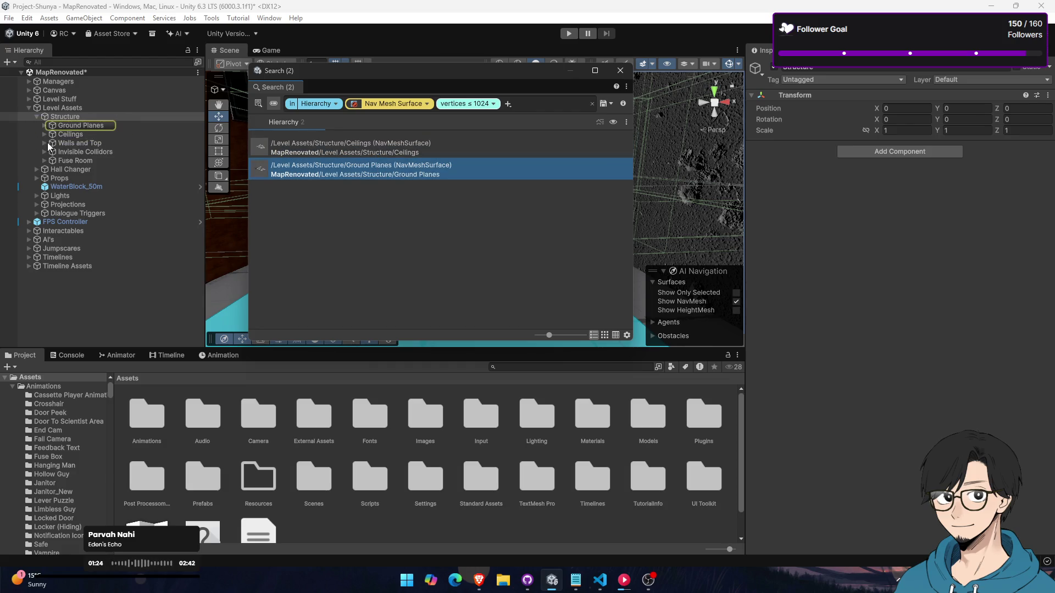
left_click(88, 125)
left_click(100, 133)
left_click(101, 127)
left_click(101, 133)
left_click(100, 126)
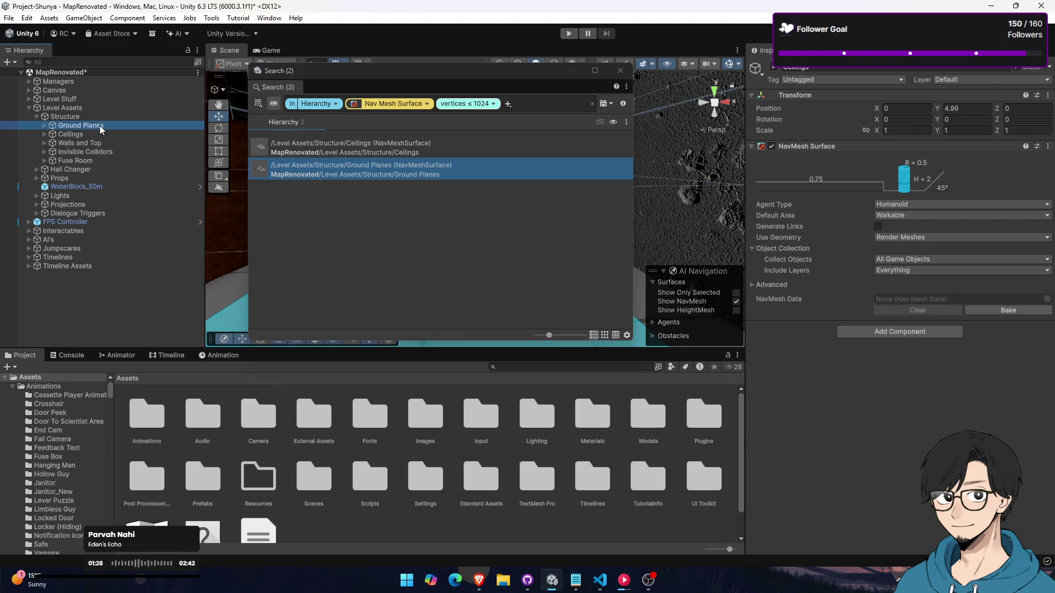
left_click(100, 133)
left_click(101, 127)
left_click(103, 133)
left_click(106, 128)
left_click(104, 136)
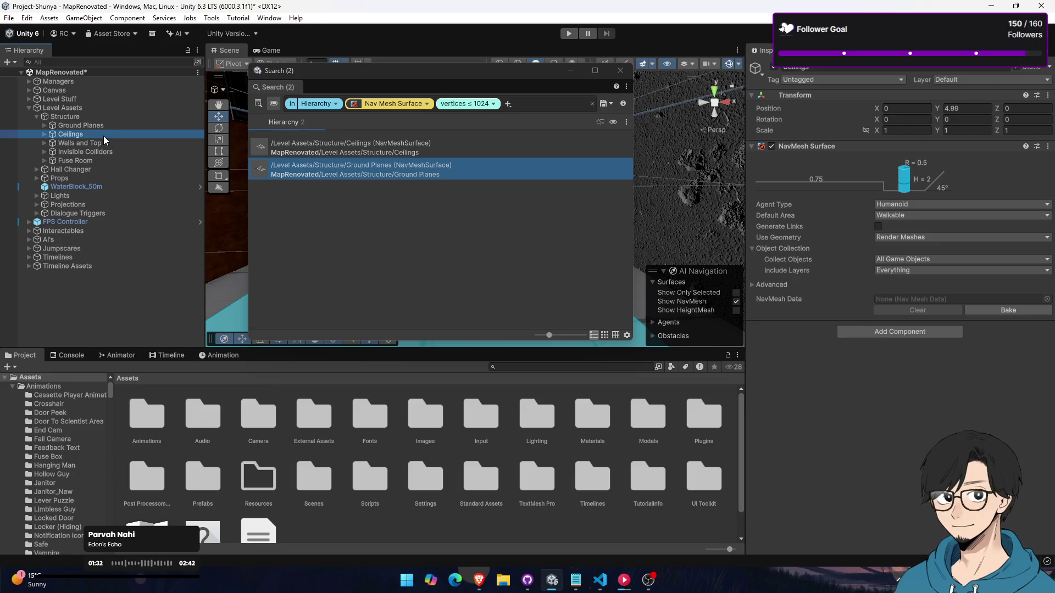
Close Search and remove the NavMesh Surface component from Ceilings
left_click(622, 71)
left_click(1047, 149)
left_click(975, 174)
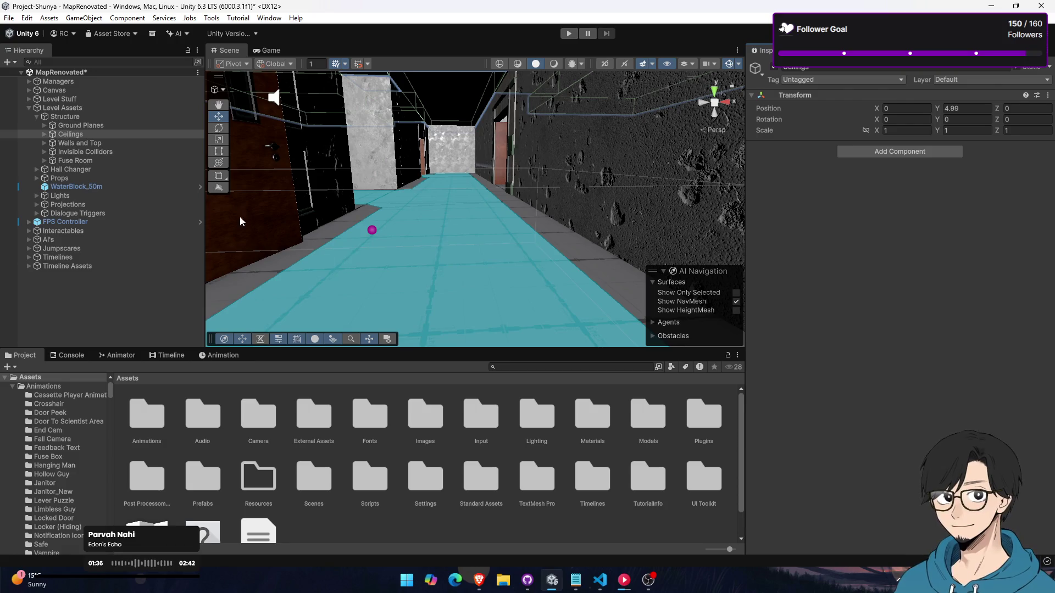
Create an empty 'AI Navmesh Path' object under Level Assets and select it to view its NavMesh Surface
left_click(86, 107)
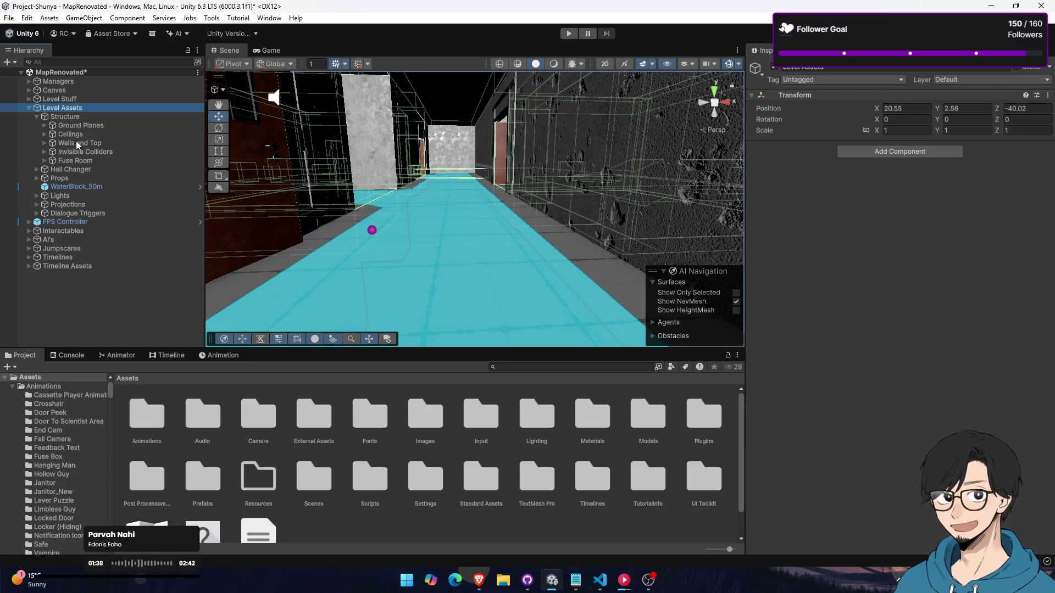
left_click(78, 122)
right_click(77, 111)
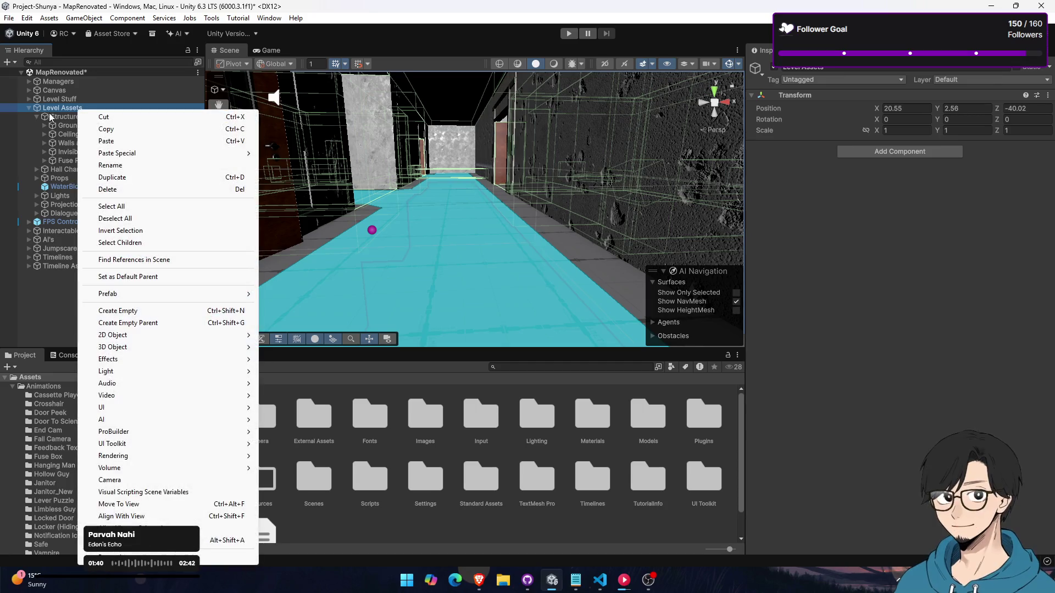
left_click(147, 311)
type("AI Navmes")
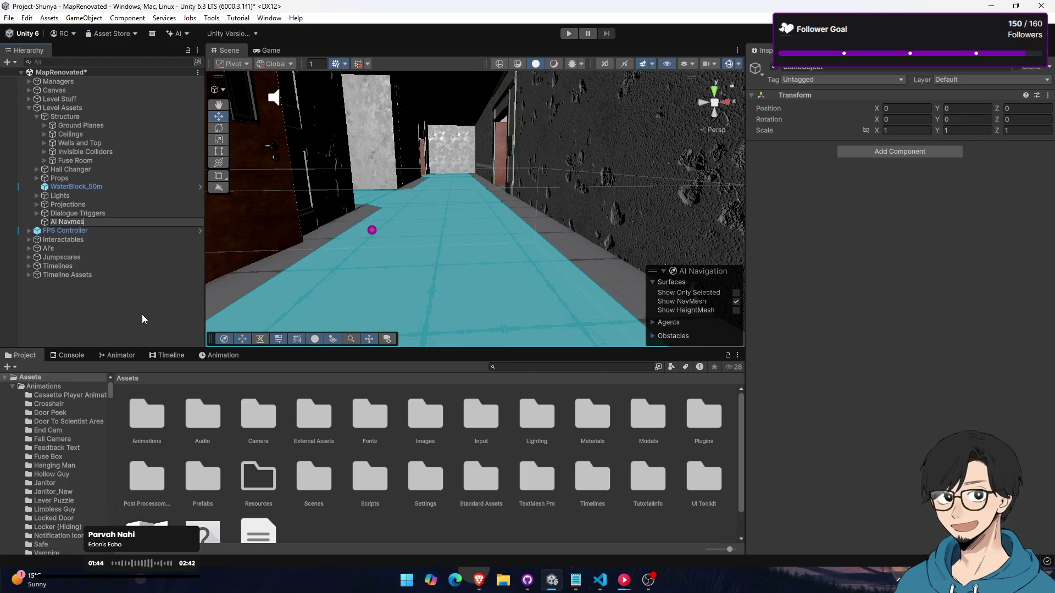
type("h Path")
key("Return")
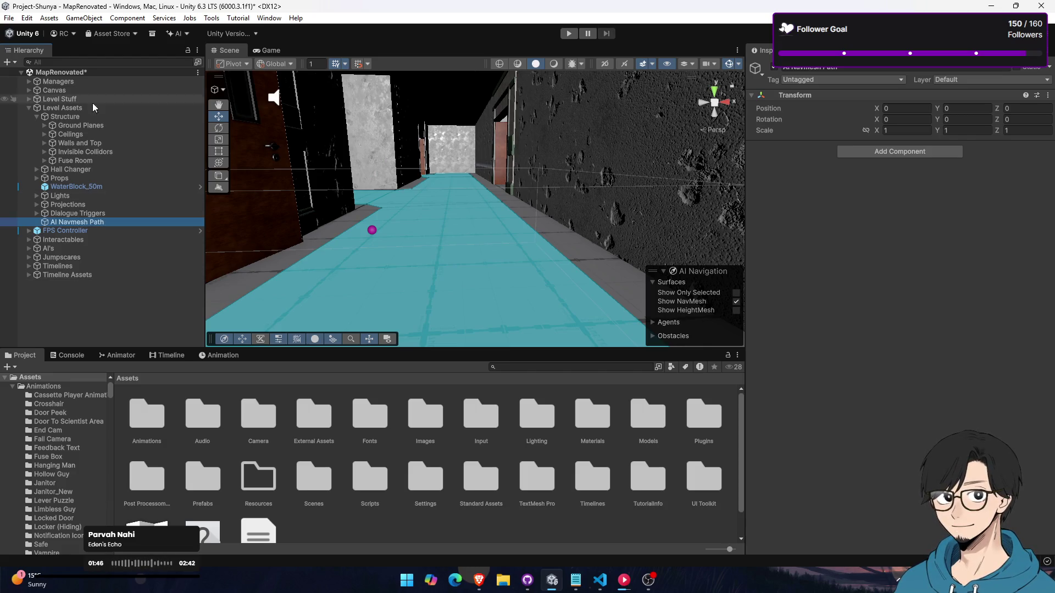
left_click(78, 126)
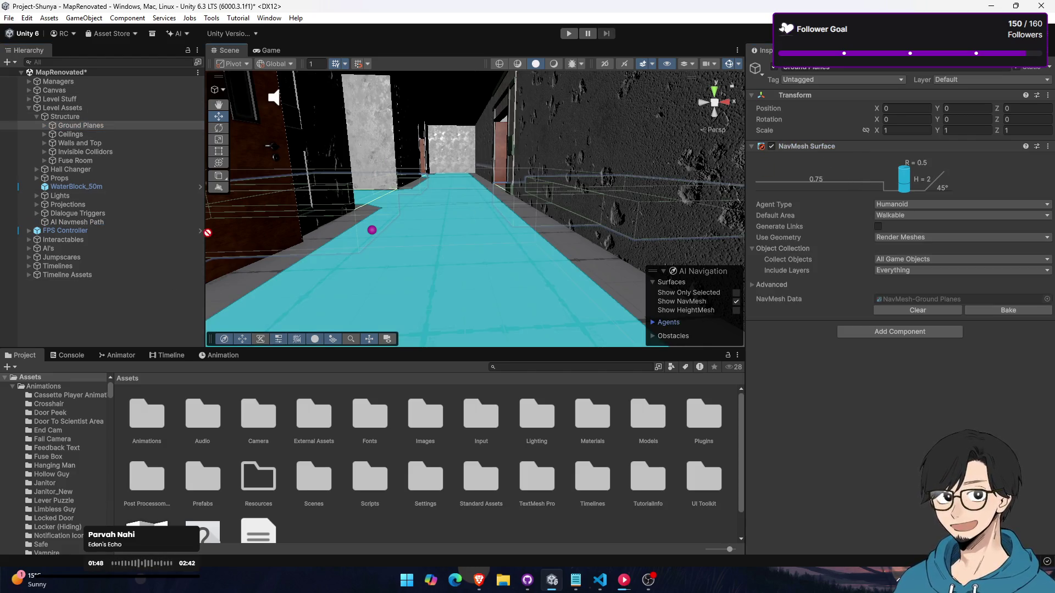
left_click(100, 224)
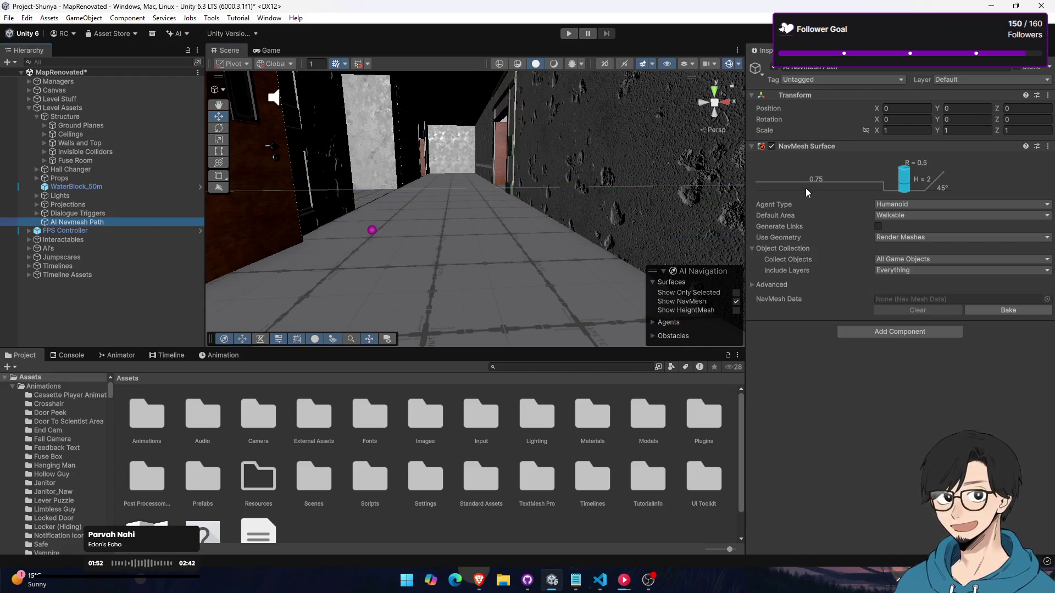
Bake the AI Navmesh Path NavMesh Surface and fly down the corridor to check the new navmesh
key("w")
mouse_move(493, 228)
left_mouse_down()
mouse_move(485, 219)
mouse_move(509, 252)
mouse_move(349, 214)
mouse_move(489, 223)
left_mouse_up()
left_click(1010, 311)
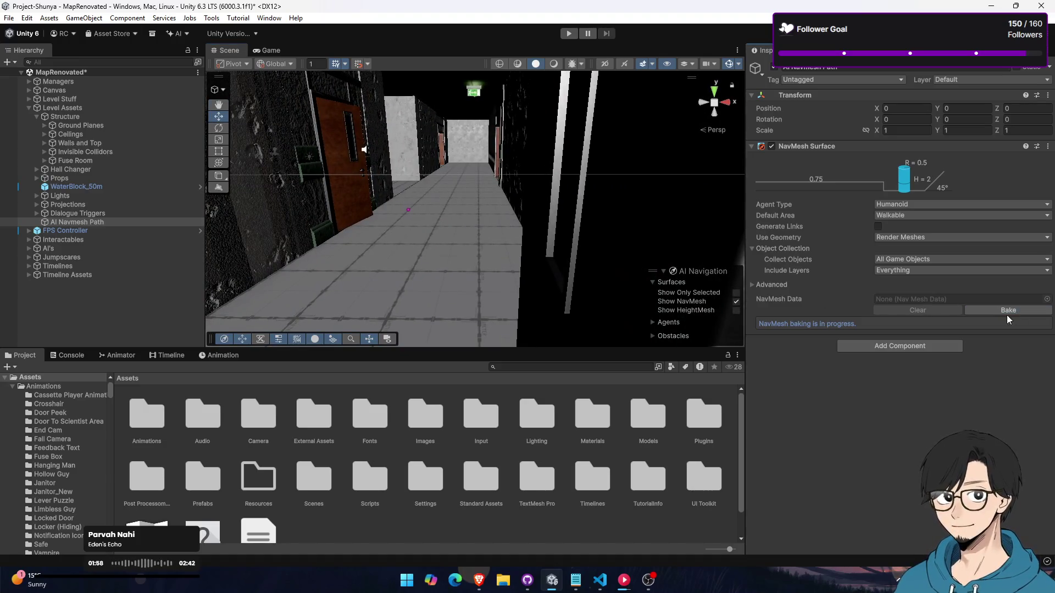
mouse_move(569, 334)
left_mouse_down()
mouse_move(487, 242)
mouse_move(421, 234)
mouse_move(466, 266)
mouse_move(436, 191)
mouse_move(384, 252)
mouse_move(387, 229)
mouse_move(538, 217)
mouse_move(415, 242)
left_mouse_up()
key("w")
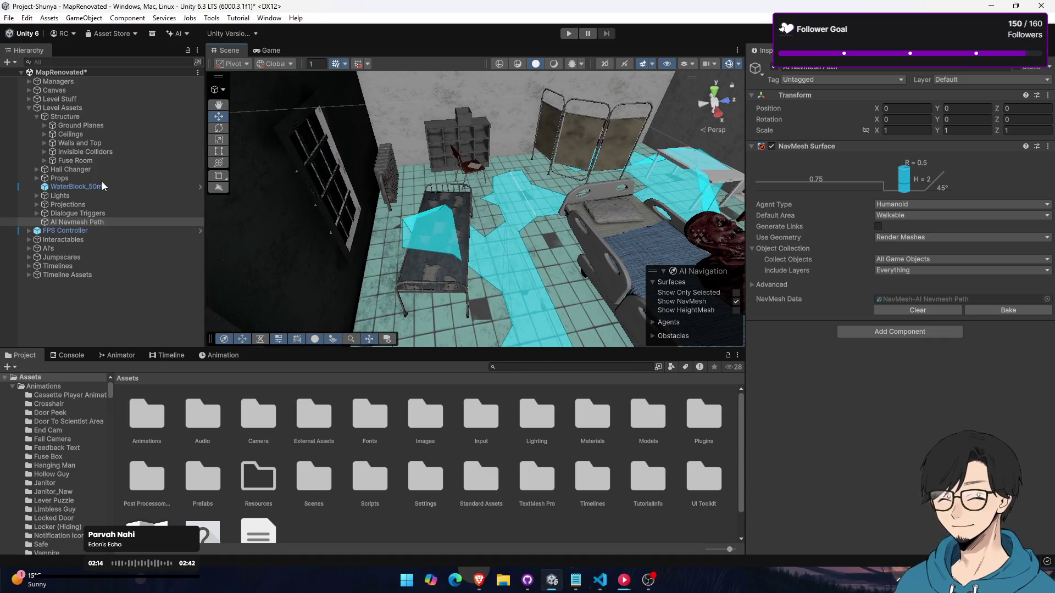
Set the Props group inactive and fly along the corridor to inspect the navmesh
left_click(88, 178)
left_click(772, 68)
left_click(772, 67)
left_click(773, 67)
mouse_move(539, 198)
left_mouse_down()
mouse_move(595, 91)
mouse_move(385, 93)
mouse_move(298, 109)
mouse_move(389, 180)
mouse_move(308, 177)
mouse_move(604, 198)
mouse_move(461, 196)
mouse_move(457, 170)
mouse_move(314, 187)
mouse_move(365, 198)
mouse_move(553, 197)
mouse_move(499, 165)
mouse_move(415, 174)
mouse_move(521, 188)
mouse_move(632, 180)
mouse_move(131, 164)
left_mouse_up()
double_click(60, 178)
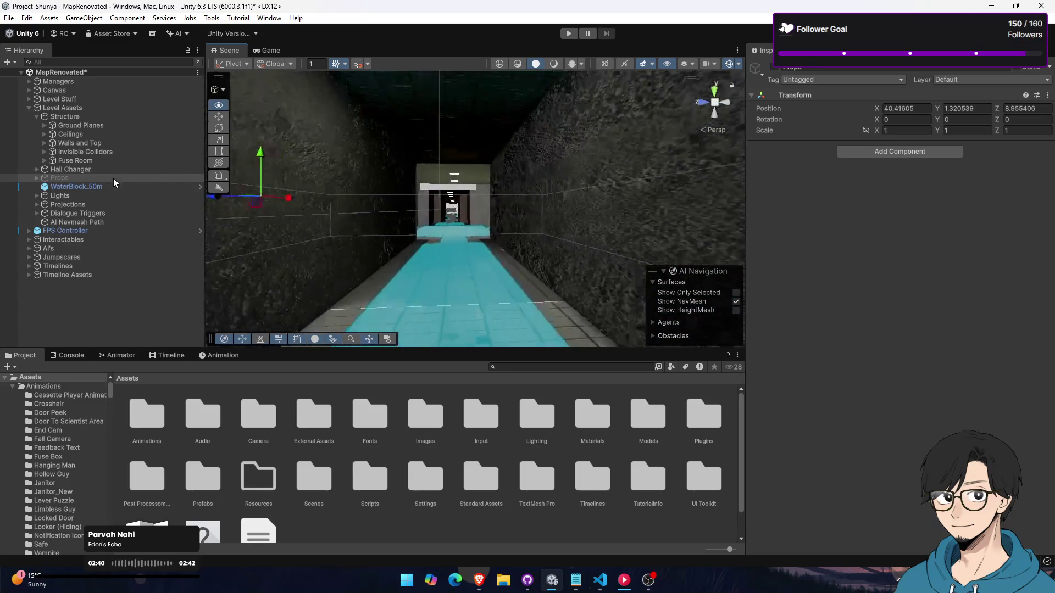
Rebake AI Navmesh Path and fly down the corridor toward the shelves to check the navmesh floor
double_click(113, 178)
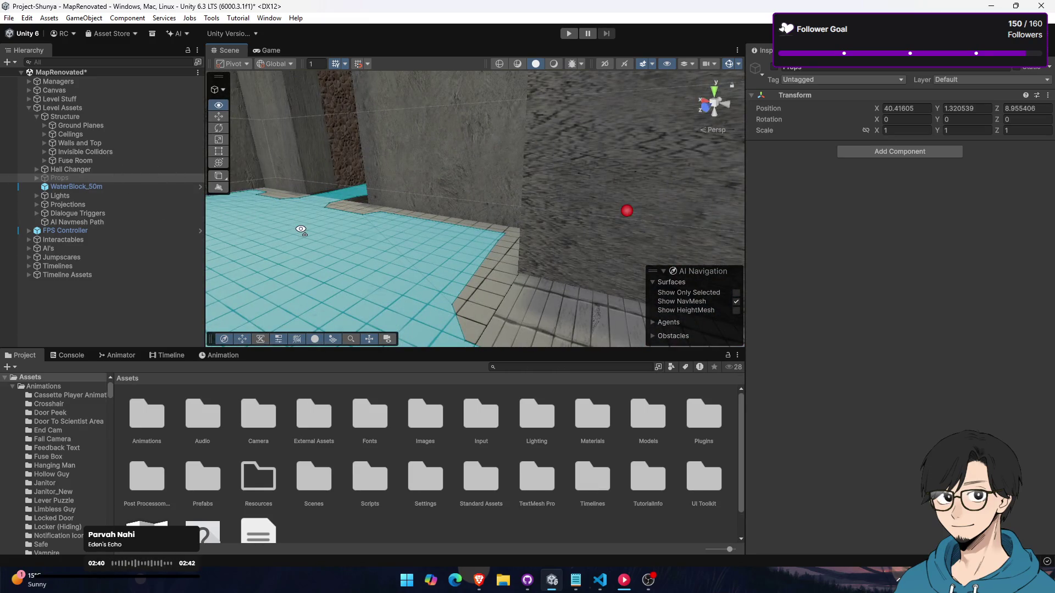
left_click(98, 221)
left_click(967, 310)
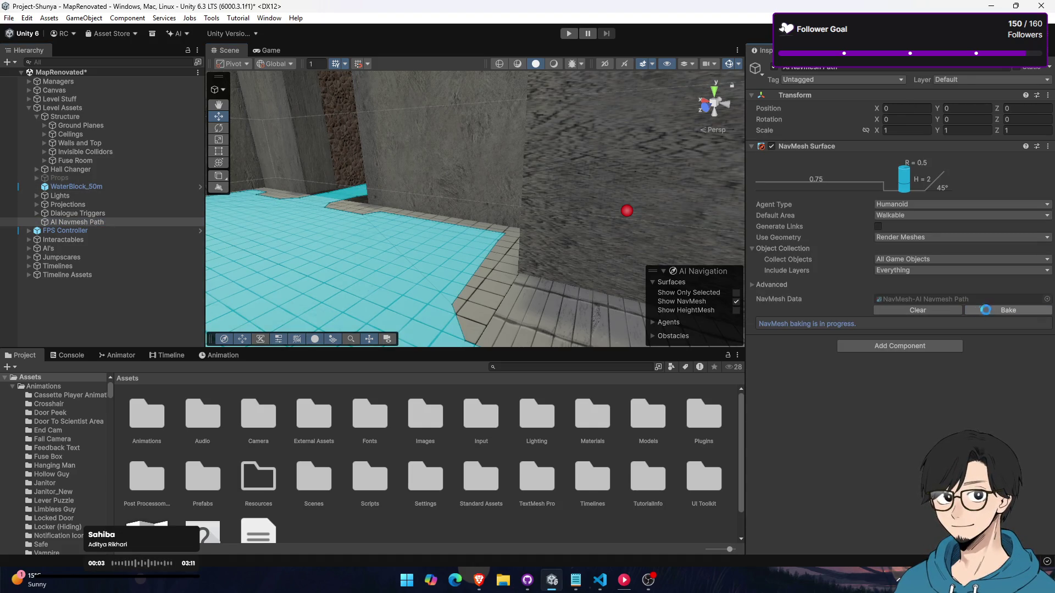
left_click(108, 187)
left_click(114, 178)
mouse_move(605, 165)
left_mouse_down()
mouse_move(646, 148)
mouse_move(739, 158)
mouse_move(522, 225)
mouse_move(420, 289)
mouse_move(362, 252)
mouse_move(309, 250)
mouse_move(330, 250)
left_mouse_up()
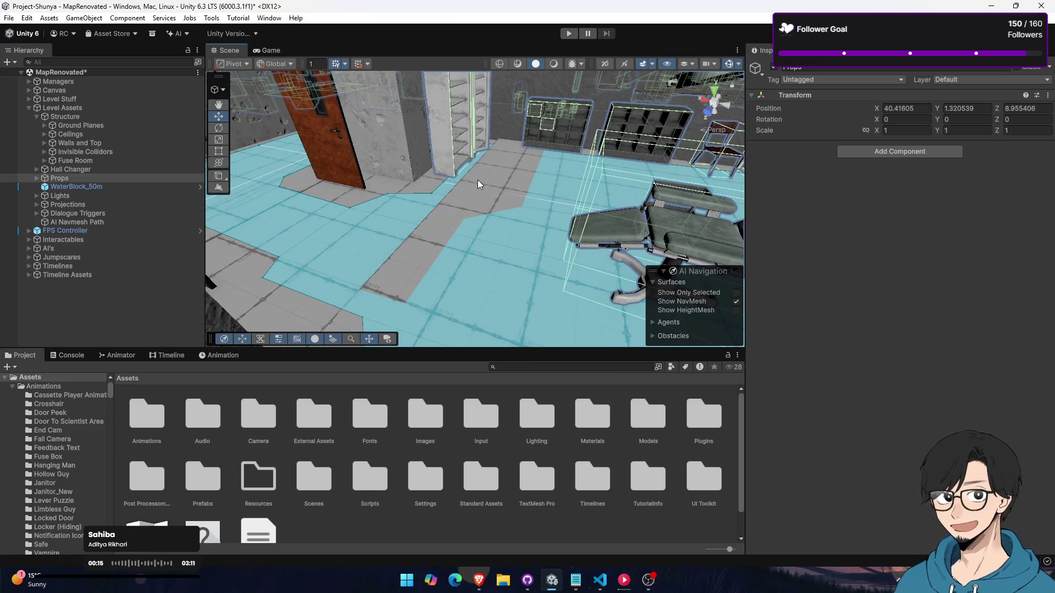
left_click_drag(473, 217, 576, 236)
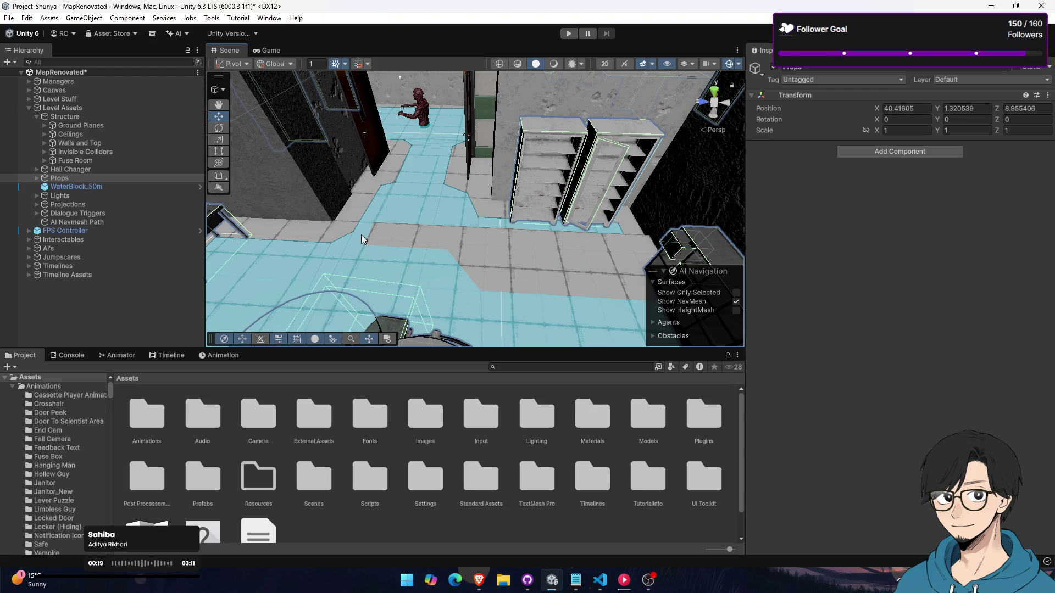
mouse_move(375, 220)
left_mouse_down()
mouse_move(445, 236)
mouse_move(370, 242)
mouse_move(350, 232)
mouse_move(501, 125)
mouse_move(492, 110)
left_mouse_up()
Inspect the rooms and stairs area, selecting the top-level groups and then the MedRack
left_click(89, 118)
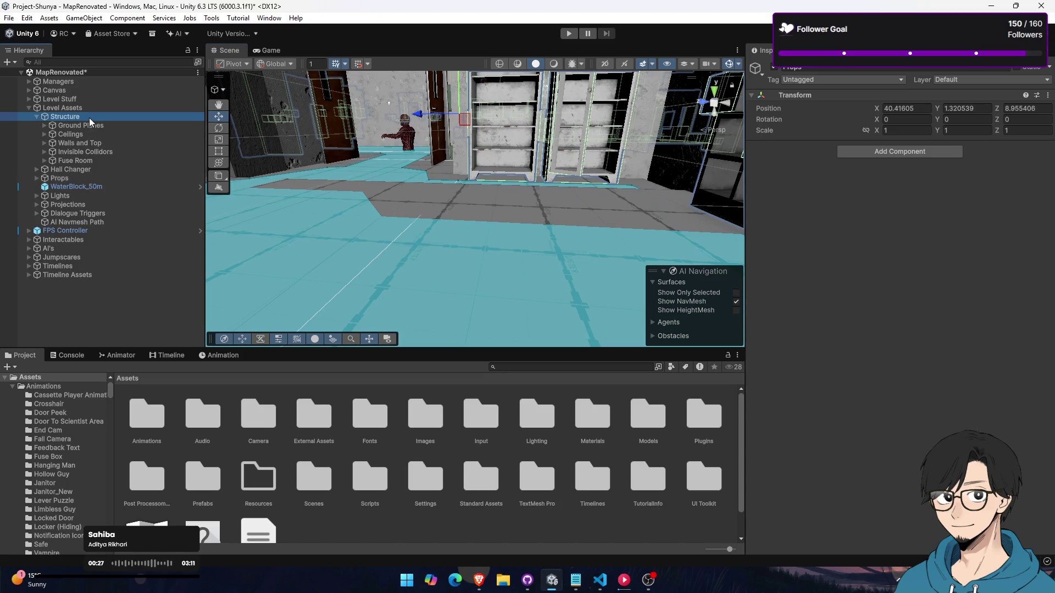
mouse_move(517, 193)
left_mouse_down()
mouse_move(363, 128)
mouse_move(297, 165)
left_mouse_up()
left_click(29, 109)
left_click(58, 106)
mouse_move(456, 220)
left_mouse_down()
mouse_move(461, 228)
mouse_move(312, 205)
left_mouse_up()
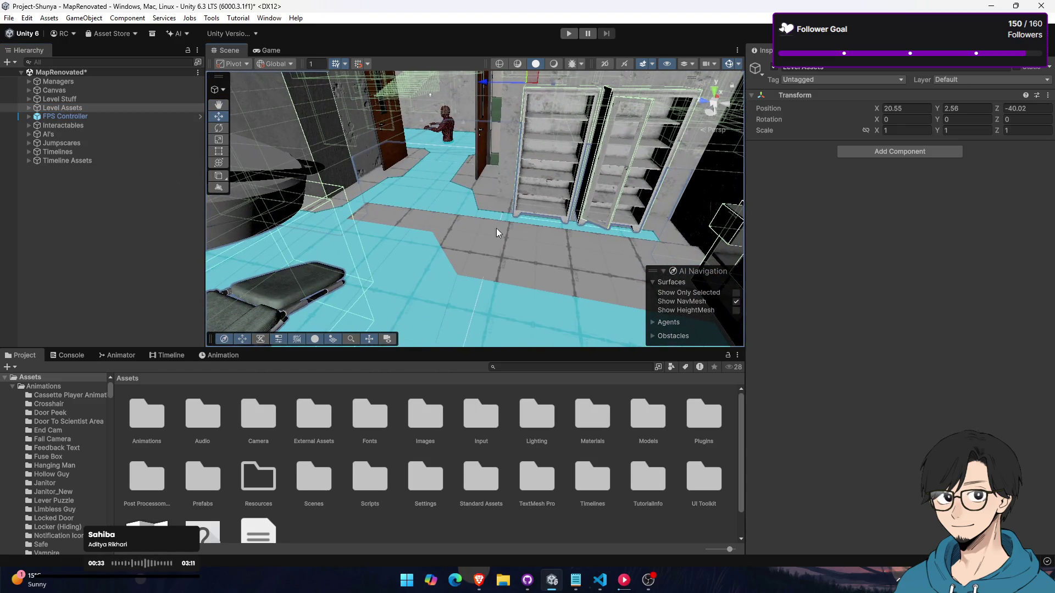
left_click(75, 134)
left_click(78, 143)
left_click(80, 152)
left_click(81, 160)
left_click(87, 82, "shift")
mouse_move(552, 205)
left_mouse_down()
mouse_move(638, 186)
mouse_move(474, 121)
mouse_move(526, 126)
mouse_move(466, 180)
mouse_move(569, 173)
mouse_move(856, 206)
mouse_move(679, 213)
left_mouse_up()
left_click(461, 209)
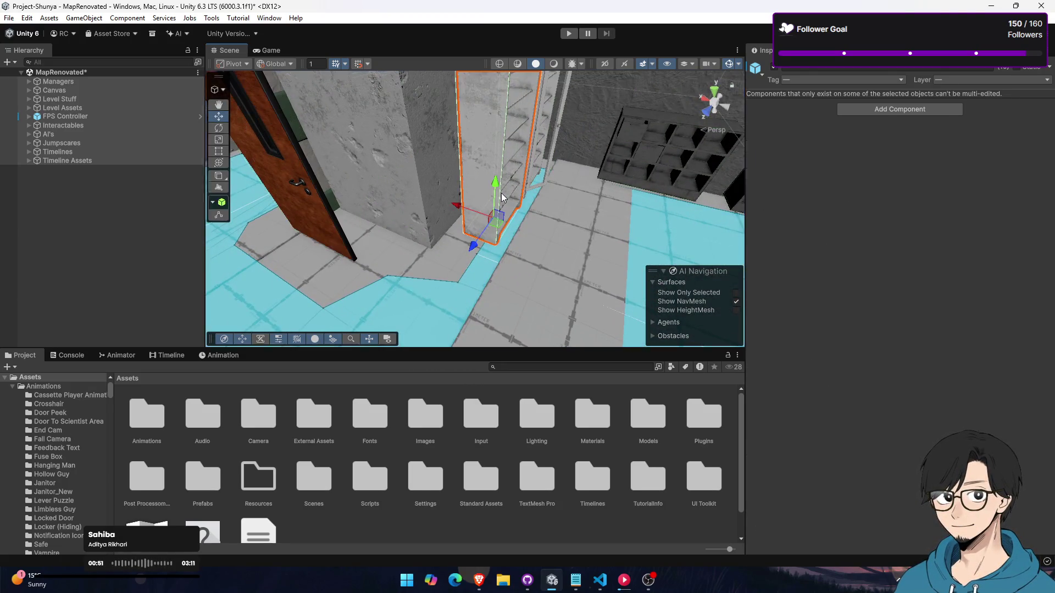
Collapse the Room and Props groups in the Hierarchy and expand Interactables
left_click(52, 275)
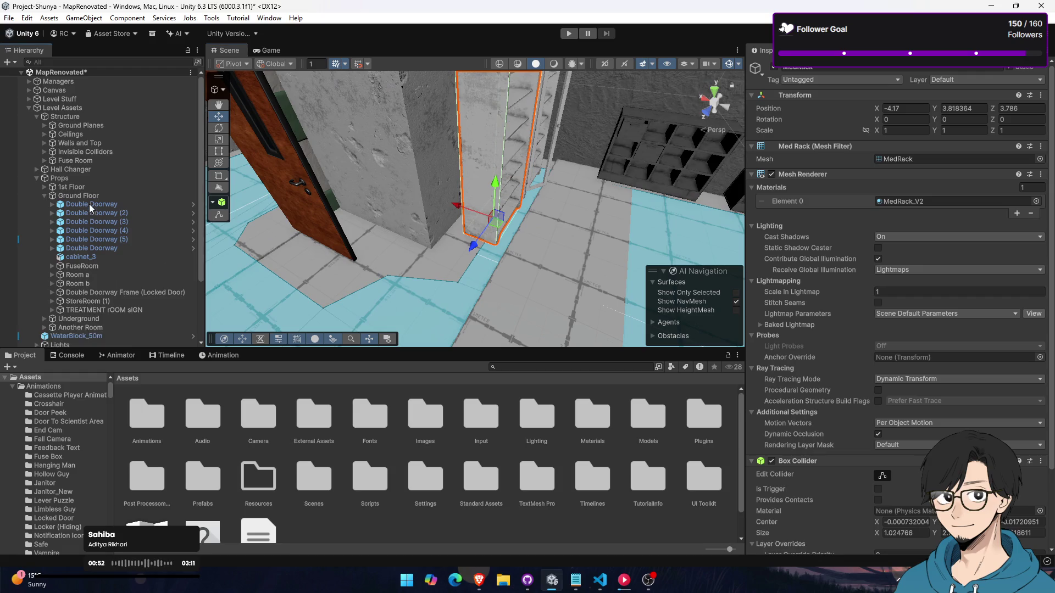
left_click(90, 189)
left_click(59, 179)
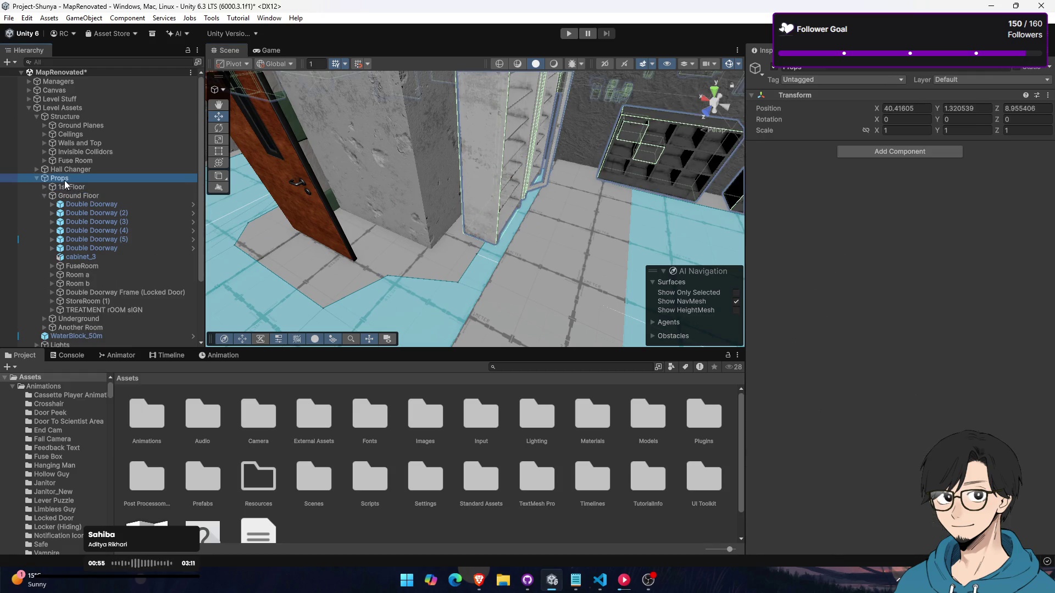
left_click(38, 178)
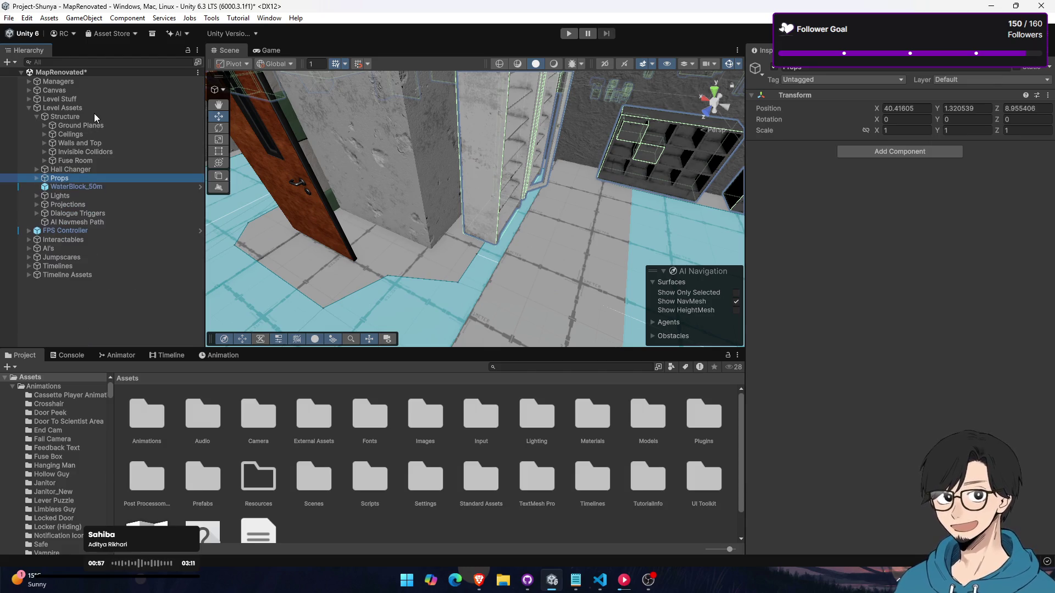
left_click(97, 110)
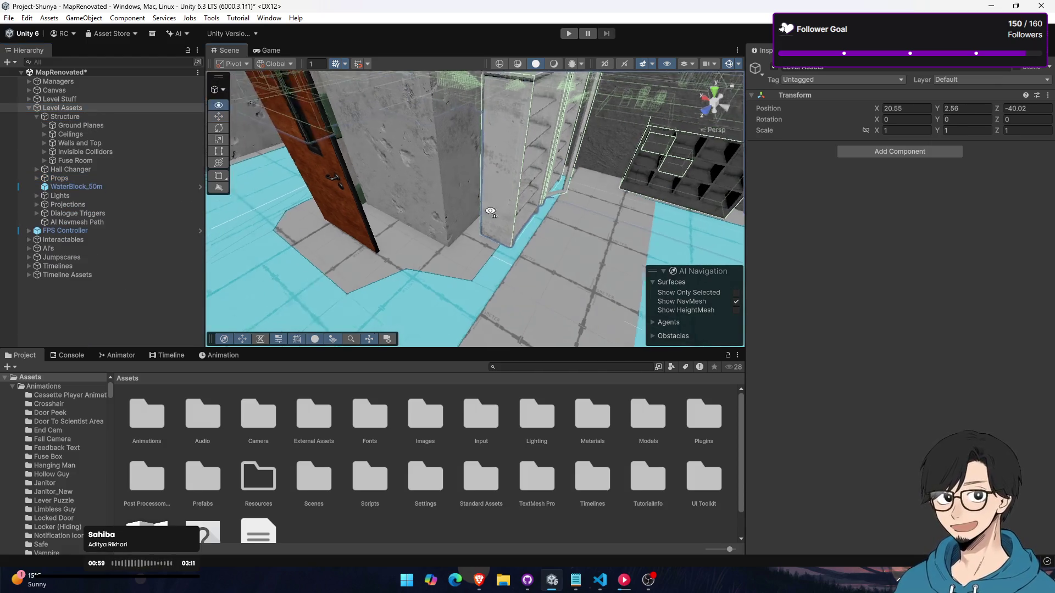
left_click(57, 82)
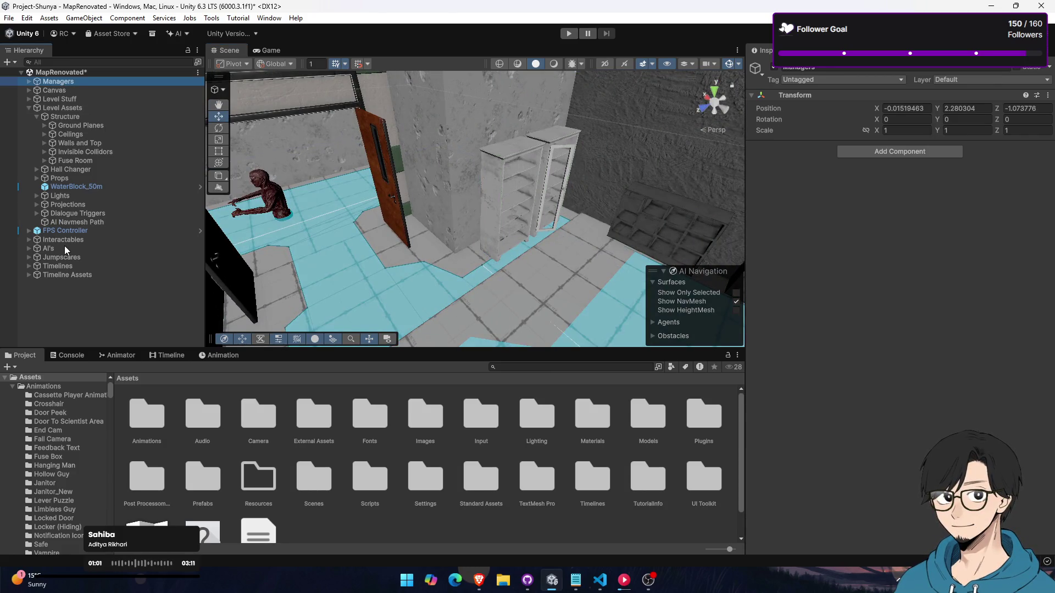
left_click(64, 240)
left_click(29, 240)
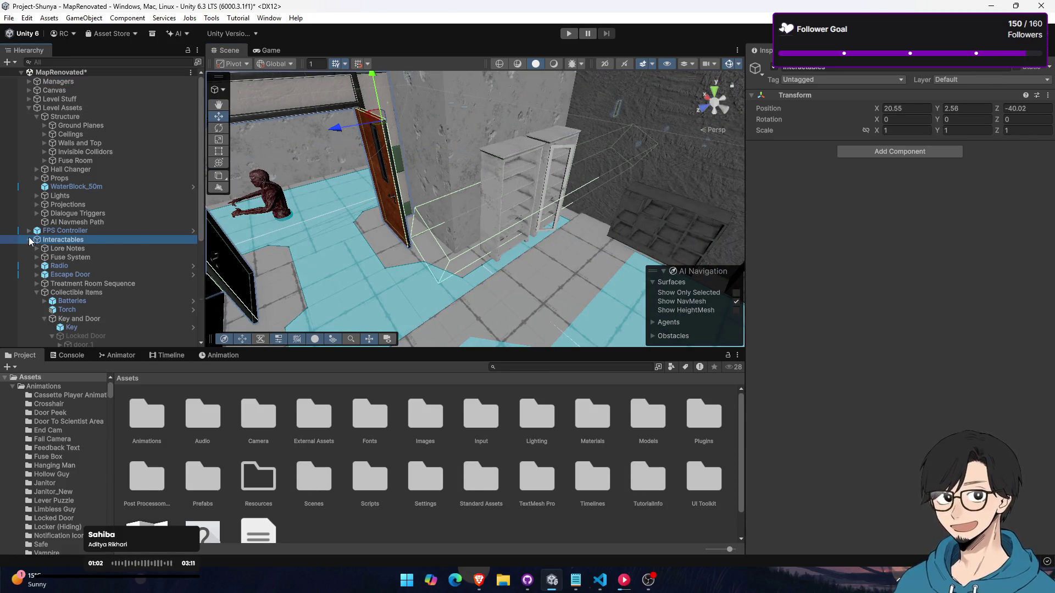
left_click(67, 249)
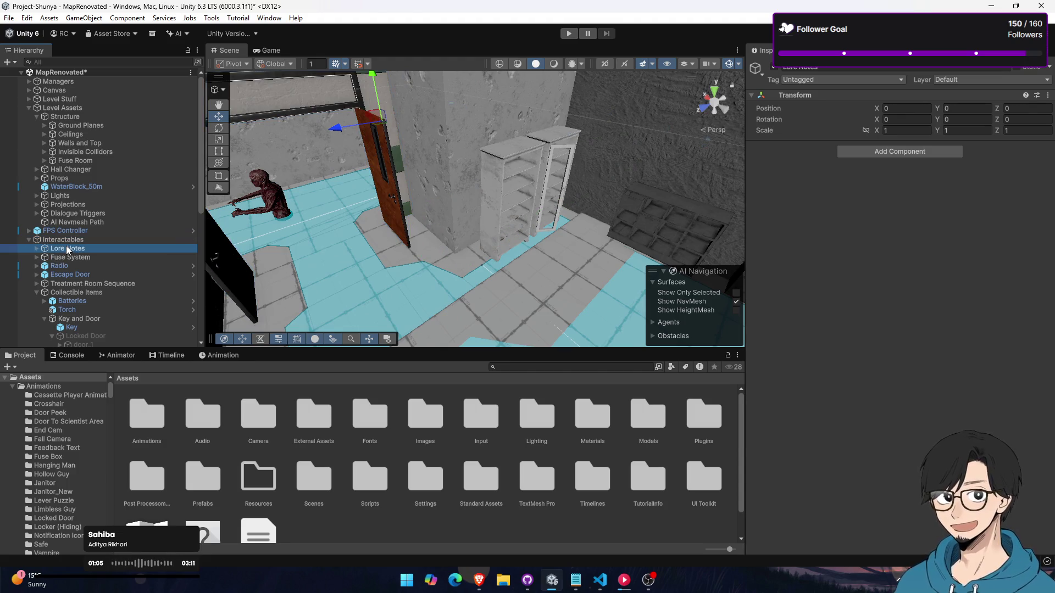
Select the Treatment Room Sequence's Player Detector trigger and orbit around its box in the doorway
key("Down")
key("Down")
key("Down")
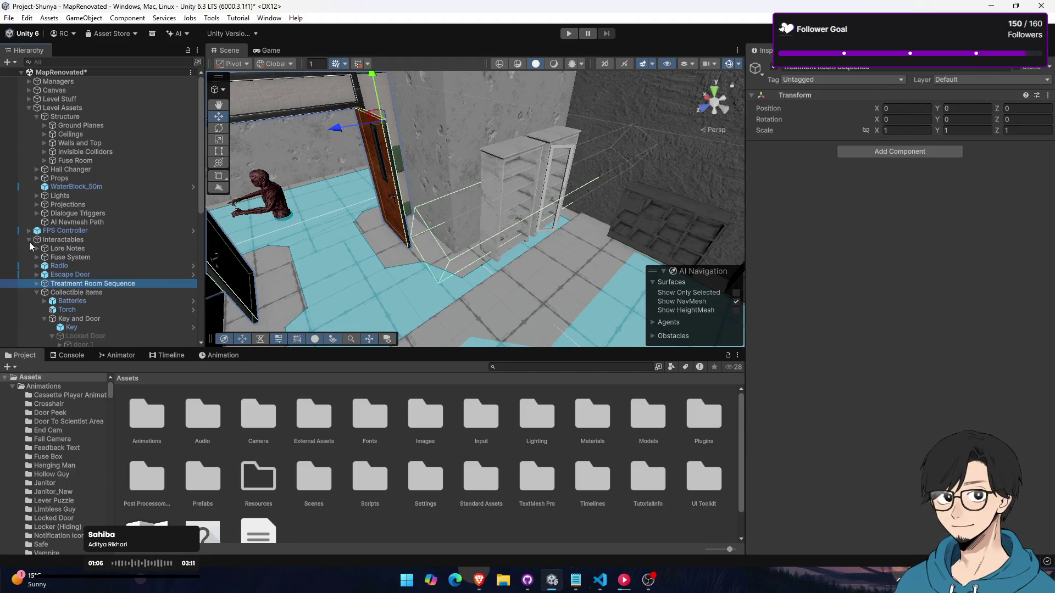
key("Up")
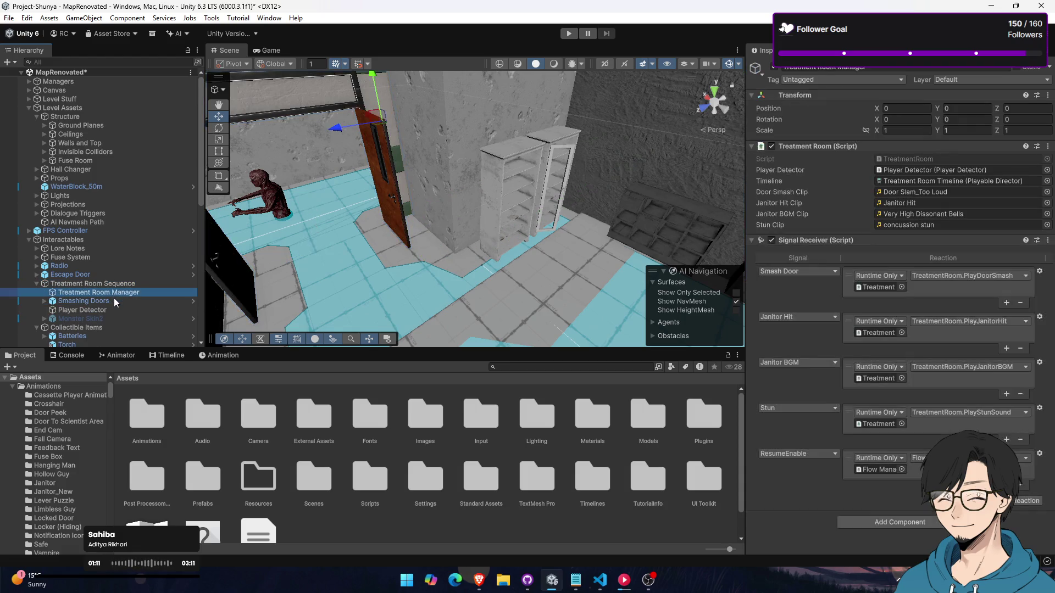
key("Down")
key("Down")
key("Down")
key("Up")
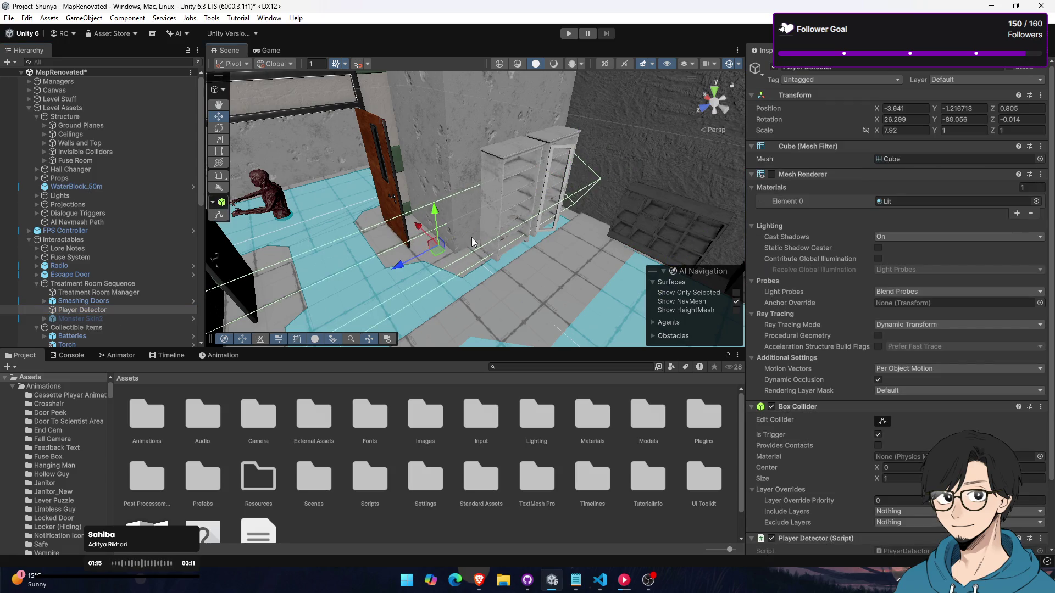
mouse_move(731, 319)
left_mouse_down()
mouse_move(457, 203)
mouse_move(457, 213)
left_mouse_up()
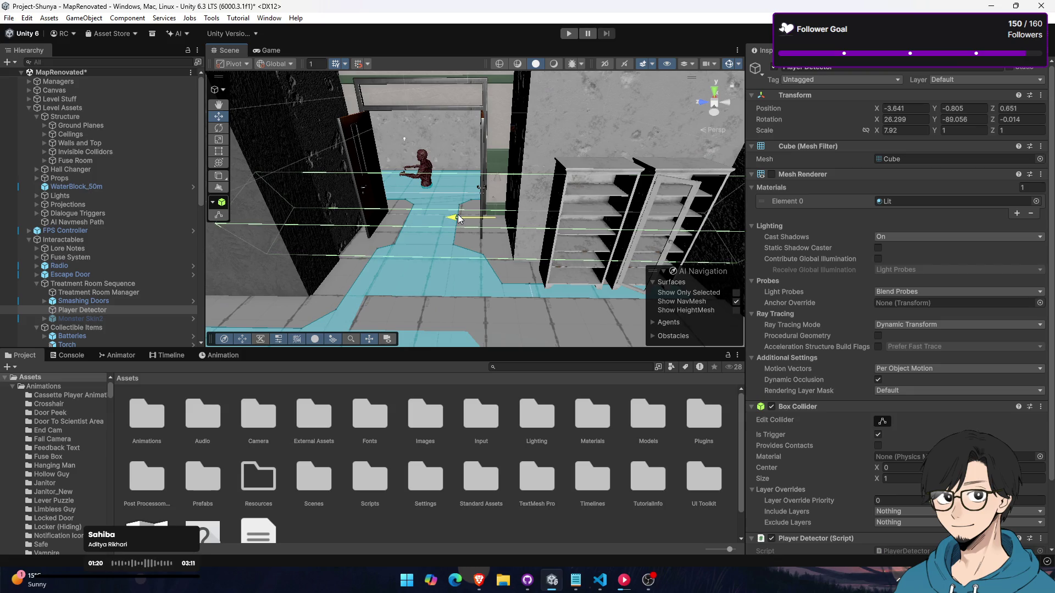
left_click_drag(455, 219, 433, 223)
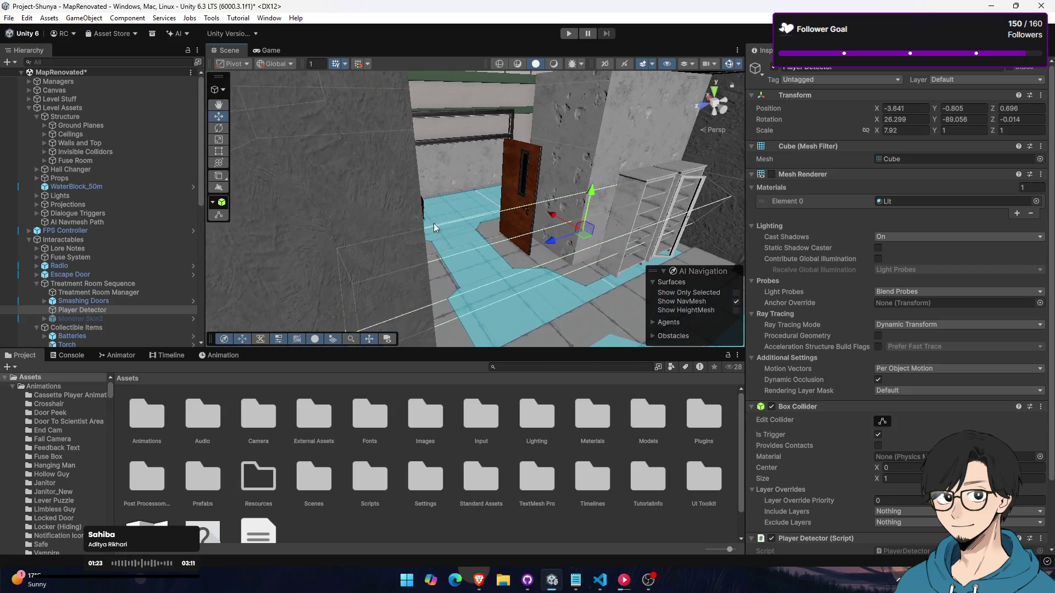
Select the AI Navmesh Path object under Level Assets > Structure to show its NavMesh Surface
left_click(29, 108)
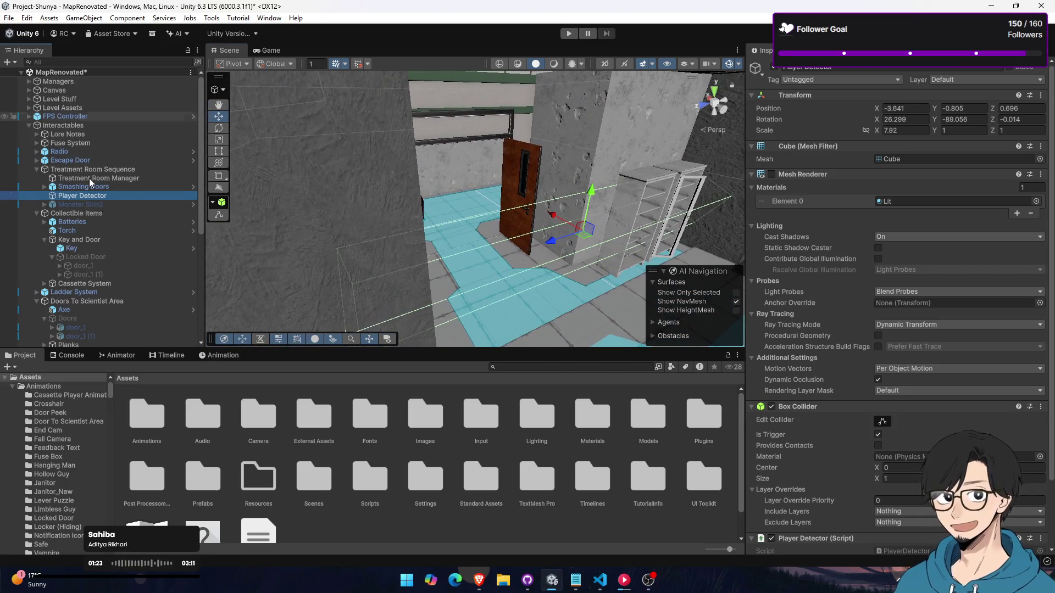
left_click(29, 126)
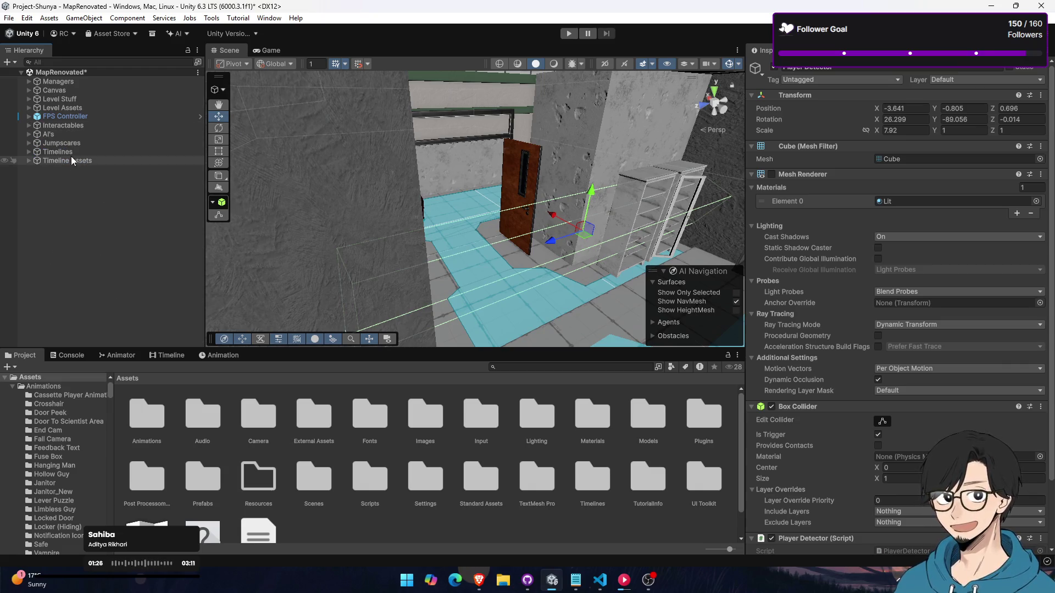
left_click(29, 107)
left_click(29, 108, "alt")
left_click(29, 108)
left_click(120, 222)
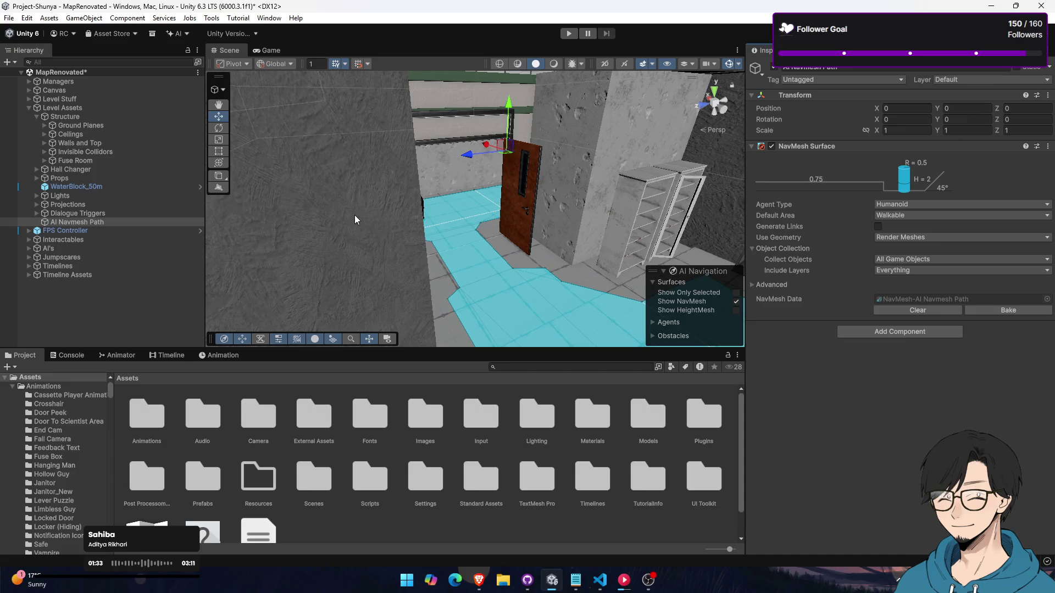
Fly across the baked blue navmesh floor toward the desks and enable Generate Links
mouse_move(438, 202)
left_mouse_down()
mouse_move(523, 236)
mouse_move(273, 119)
mouse_move(560, 107)
mouse_move(572, 137)
mouse_move(282, 38)
mouse_move(570, 183)
mouse_move(229, 187)
mouse_move(592, 200)
mouse_move(912, 194)
mouse_move(789, 174)
mouse_move(899, 253)
mouse_move(742, 201)
mouse_move(231, 198)
mouse_move(494, 219)
mouse_move(652, 255)
mouse_move(617, 189)
mouse_move(663, 188)
mouse_move(403, 154)
mouse_move(577, 176)
mouse_move(247, 205)
mouse_move(485, 130)
mouse_move(581, 132)
mouse_move(562, 136)
mouse_move(604, 154)
left_mouse_up()
mouse_move(773, 245)
left_mouse_down()
mouse_move(825, 238)
mouse_move(817, 212)
mouse_move(387, 177)
mouse_move(447, 207)
mouse_move(440, 216)
mouse_move(556, 229)
mouse_move(283, 217)
mouse_move(484, 190)
left_mouse_up()
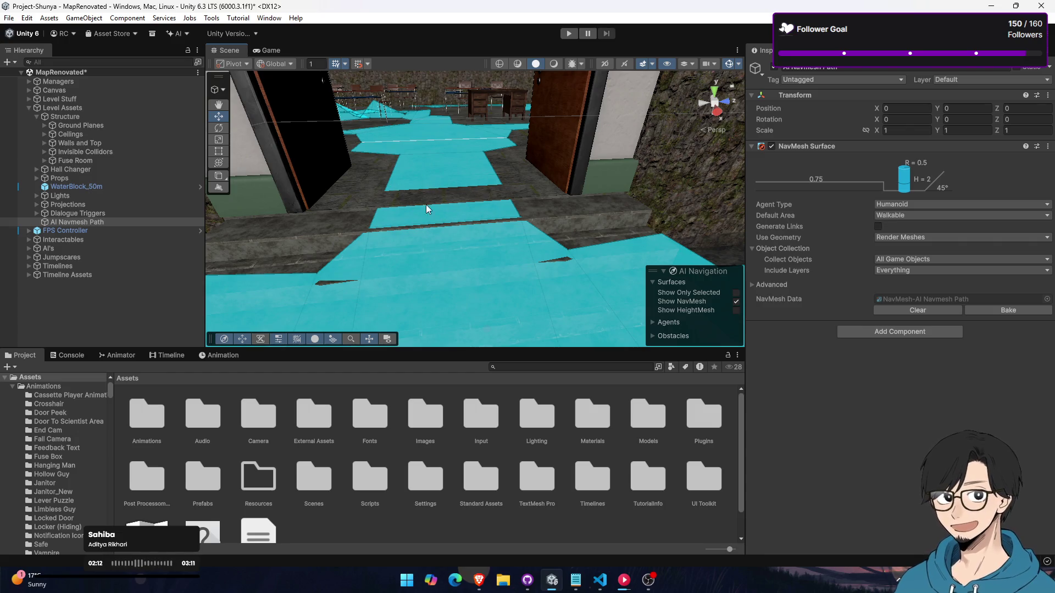
left_click_drag(543, 186, 665, 214)
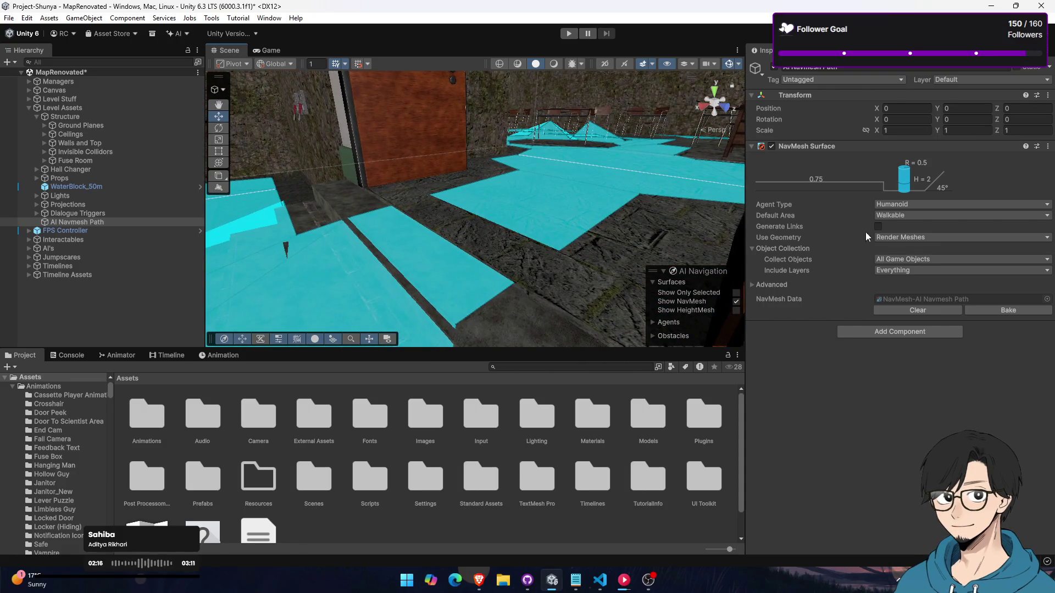
left_click(881, 227)
Rebake with links, then set the Advanced Minimum Region Area to 2 and bake again
left_click(1011, 310)
mouse_move(632, 242)
left_mouse_down()
mouse_move(537, 242)
mouse_move(633, 220)
mouse_move(623, 232)
left_mouse_up()
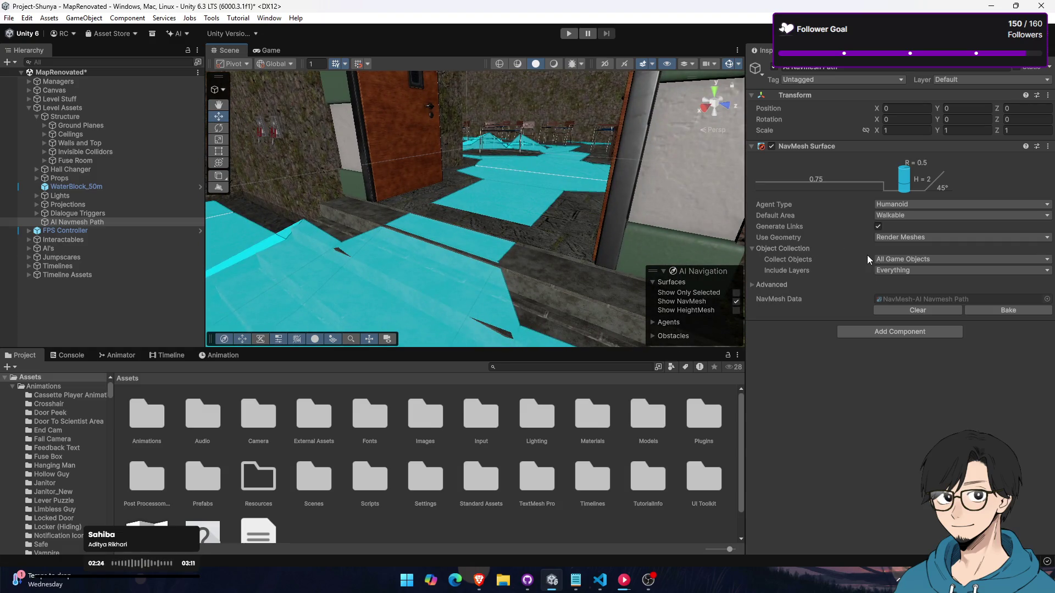
left_click(770, 286)
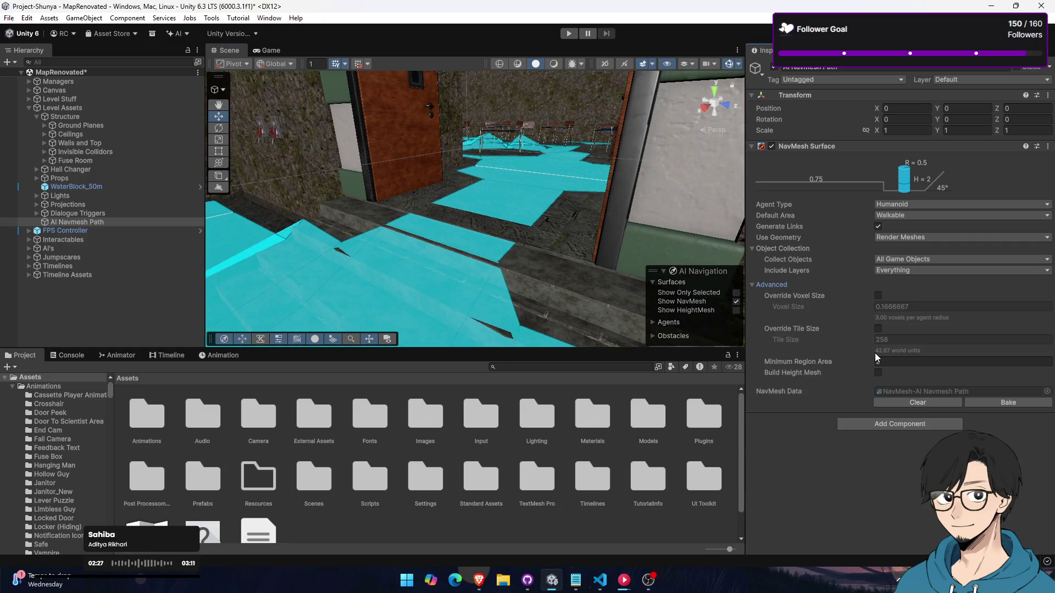
type("1")
key("BackSpace")
left_click(1020, 404)
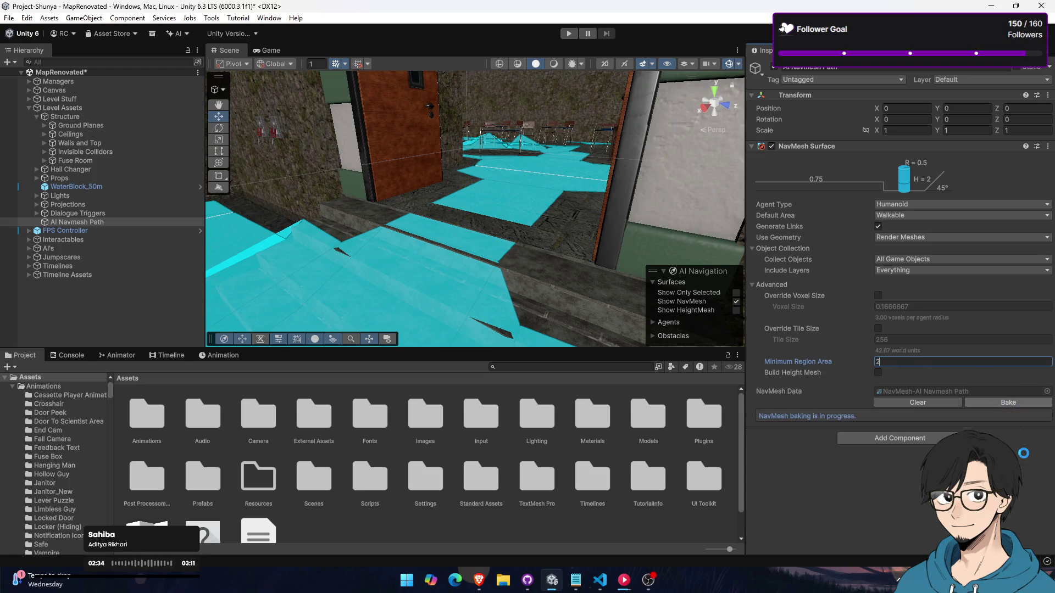
Enable Build Height Mesh and rebake the AI Navmesh Path navmesh
left_click(878, 373)
left_click(986, 401)
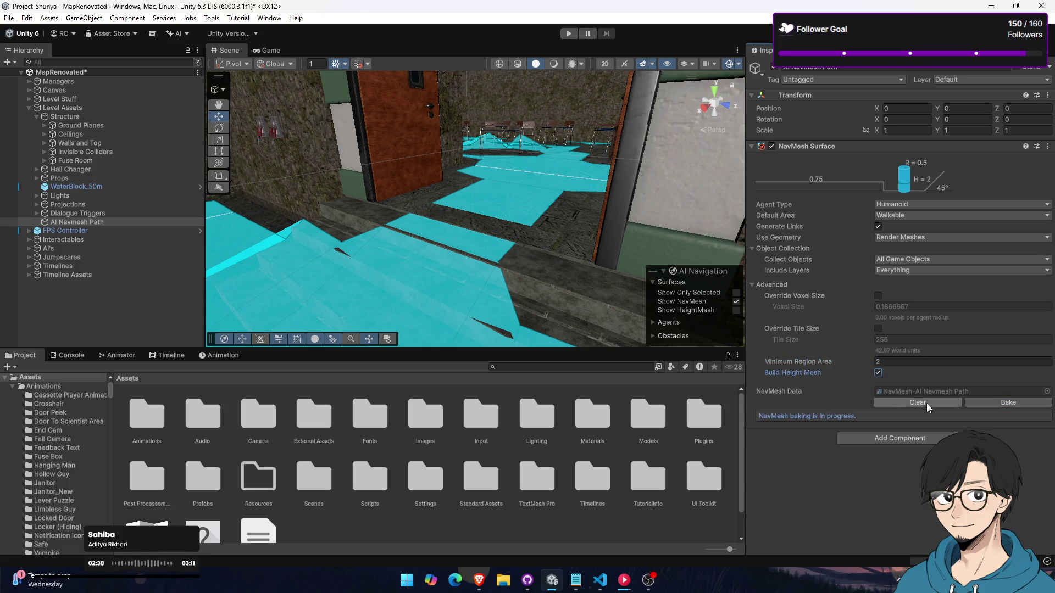
mouse_move(516, 267)
left_mouse_down()
mouse_move(337, 262)
mouse_move(242, 238)
mouse_move(632, 228)
mouse_move(514, 226)
mouse_move(533, 206)
left_mouse_up()
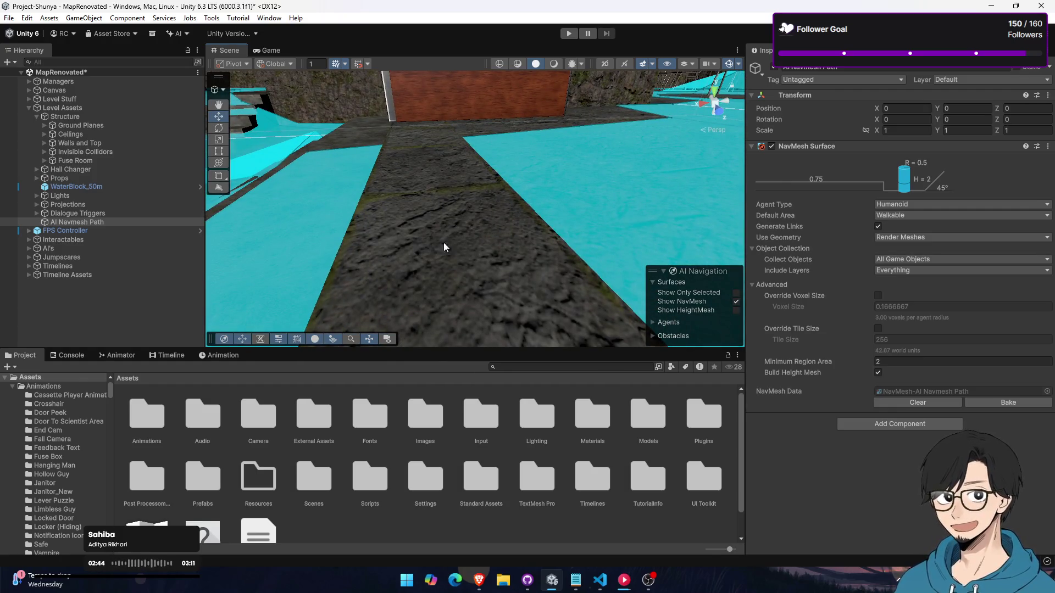
Select the dark floor strip Cube (16) and lower it slightly below the navmesh
mouse_move(434, 268)
left_mouse_down()
mouse_move(471, 235)
mouse_move(555, 241)
left_mouse_up()
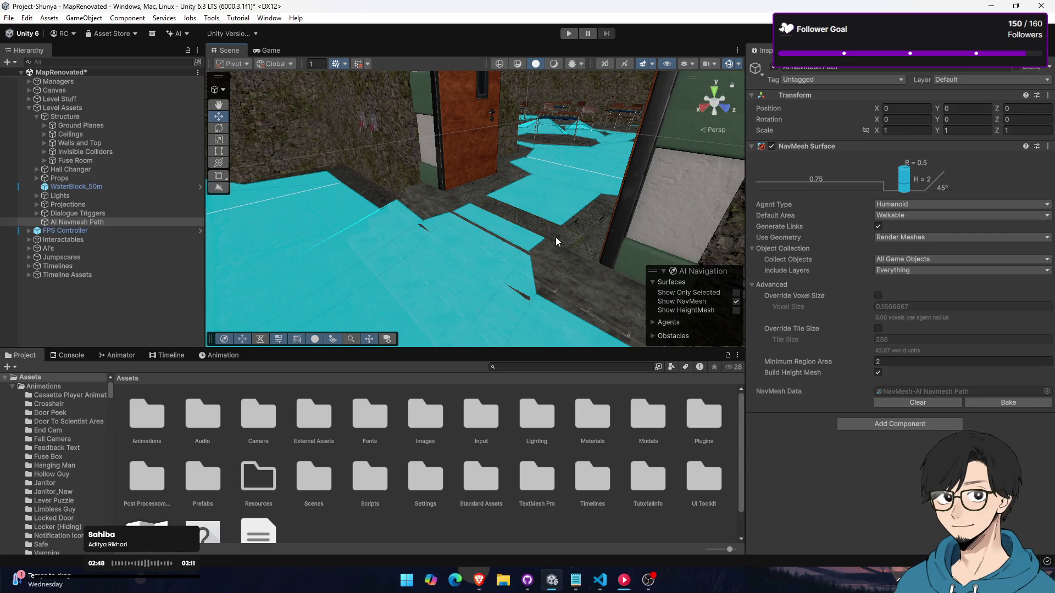
left_click(555, 240)
mouse_move(545, 237)
left_mouse_down()
mouse_move(568, 220)
mouse_move(478, 216)
mouse_move(424, 229)
mouse_move(587, 193)
left_mouse_up()
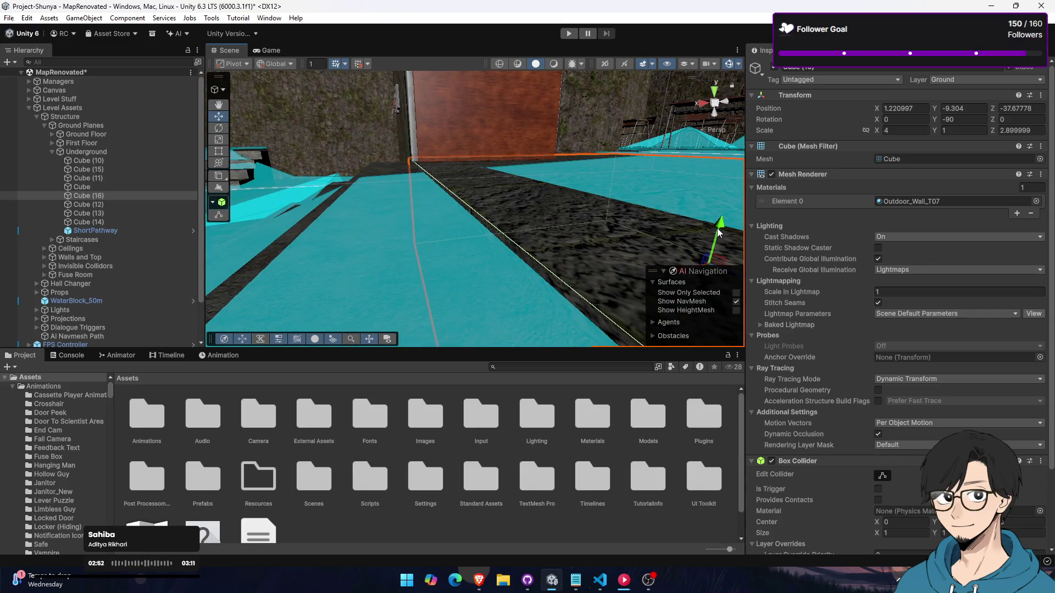
left_click_drag(718, 227, 721, 228)
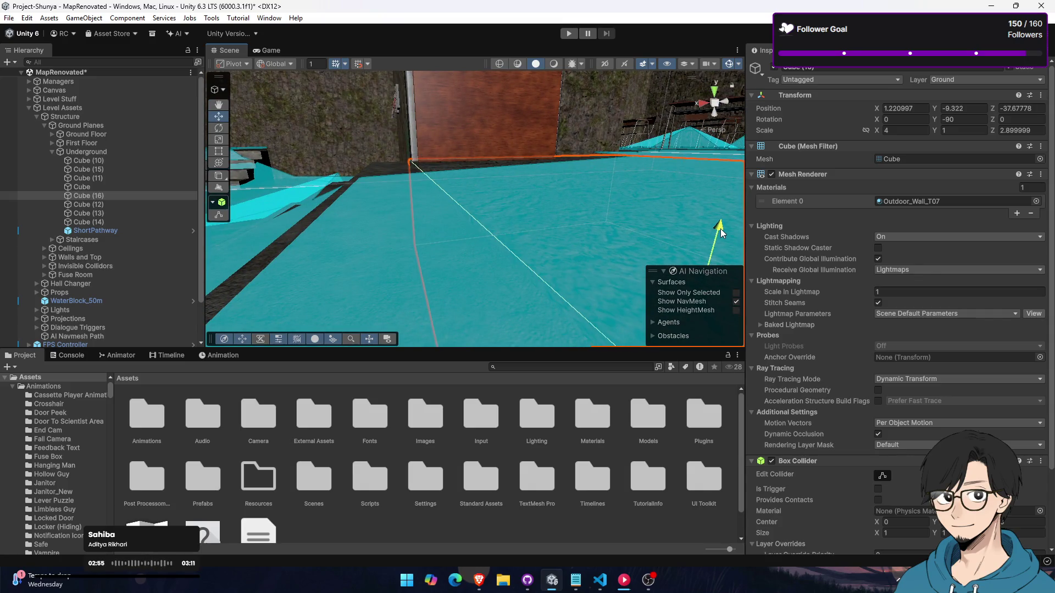
Select and frame Stairs (4), then drag it slightly down along Y
mouse_move(451, 201)
left_mouse_down()
mouse_move(541, 207)
mouse_move(695, 176)
mouse_move(570, 243)
mouse_move(582, 231)
left_mouse_up()
left_click(583, 230)
key("f")
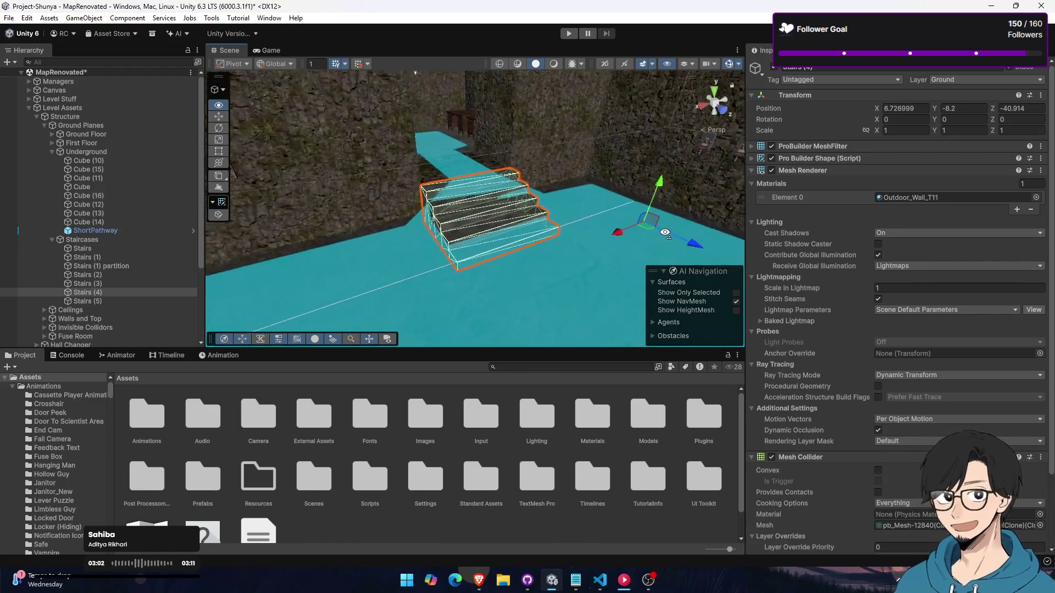
mouse_move(645, 193)
left_mouse_down()
mouse_move(655, 240)
mouse_move(432, 120)
mouse_move(617, 157)
mouse_move(494, 165)
mouse_move(572, 153)
left_mouse_up()
scroll(912, 251, "down", 4)
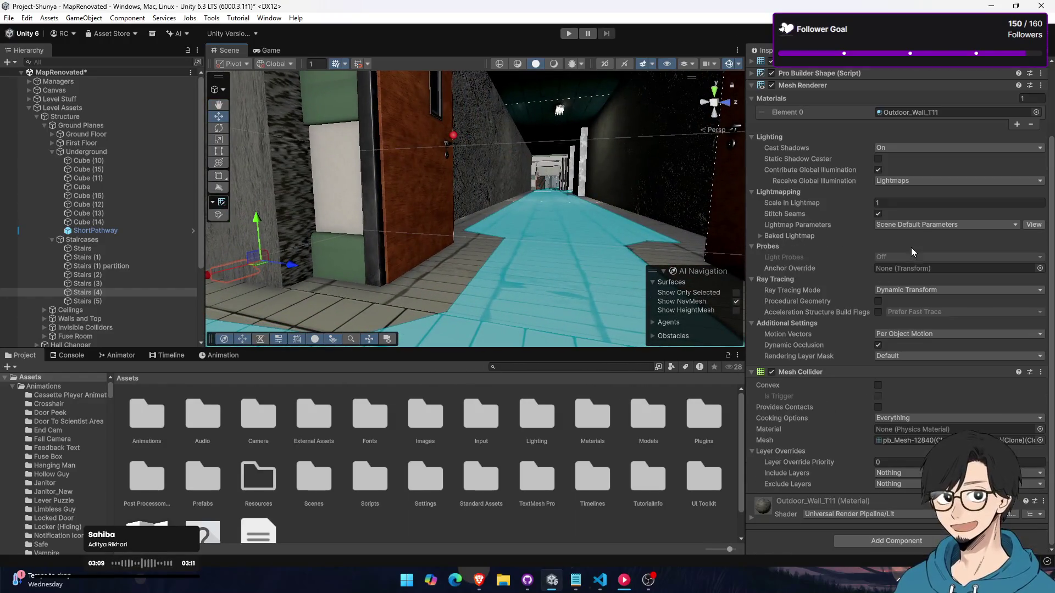
left_click_drag(528, 191, 384, 209)
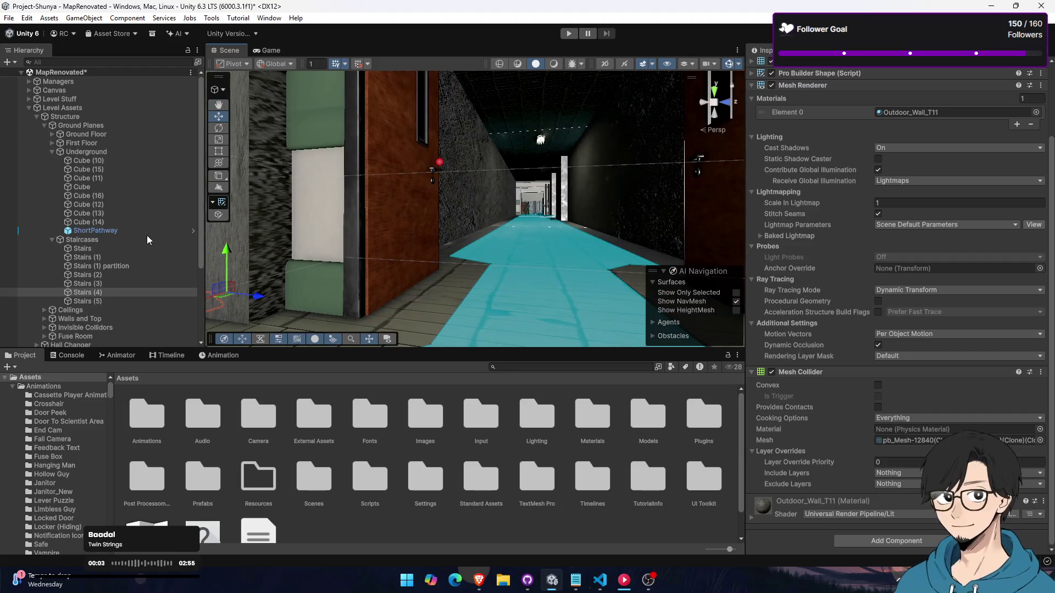
Collapse Structure and Level Assets in the Hierarchy and expand the AI's group
left_click(36, 116)
left_click(36, 115)
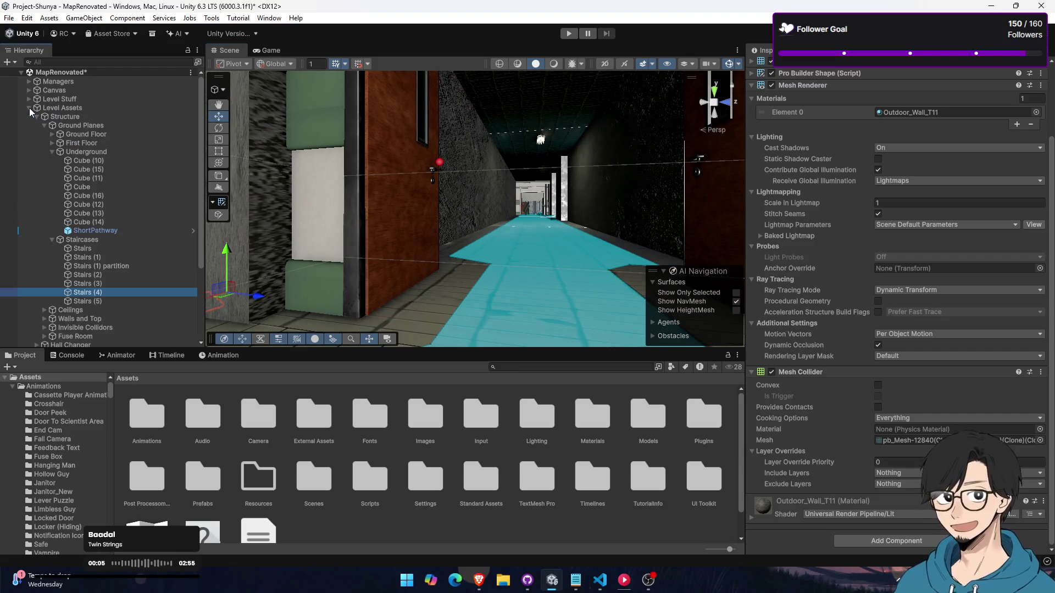
left_click(37, 117)
left_click(29, 107)
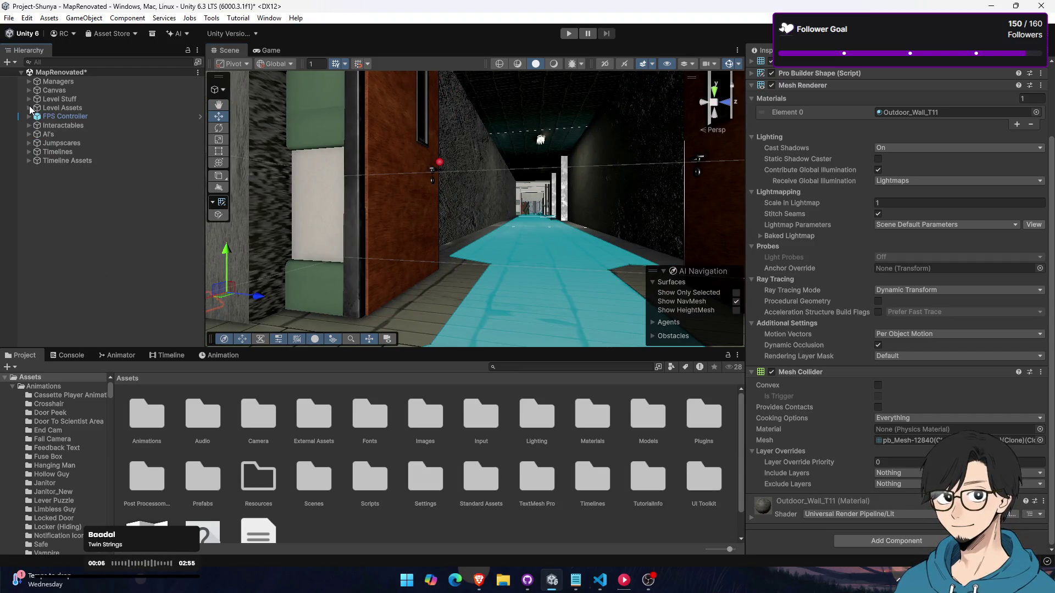
left_click(28, 97)
left_click(28, 98)
left_click(29, 117)
left_click(29, 126)
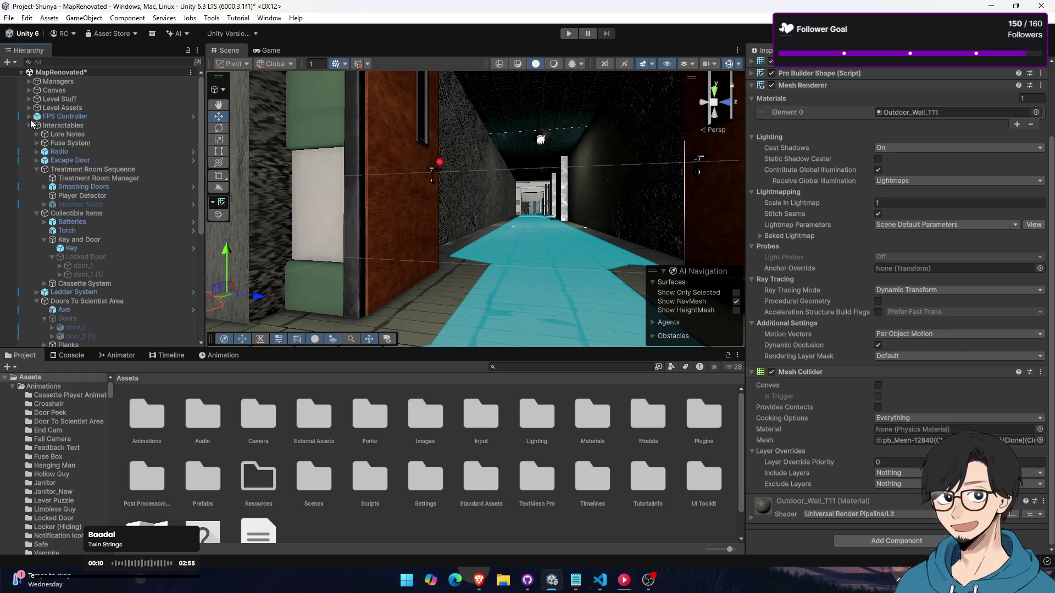
left_click(28, 125)
left_click(28, 134)
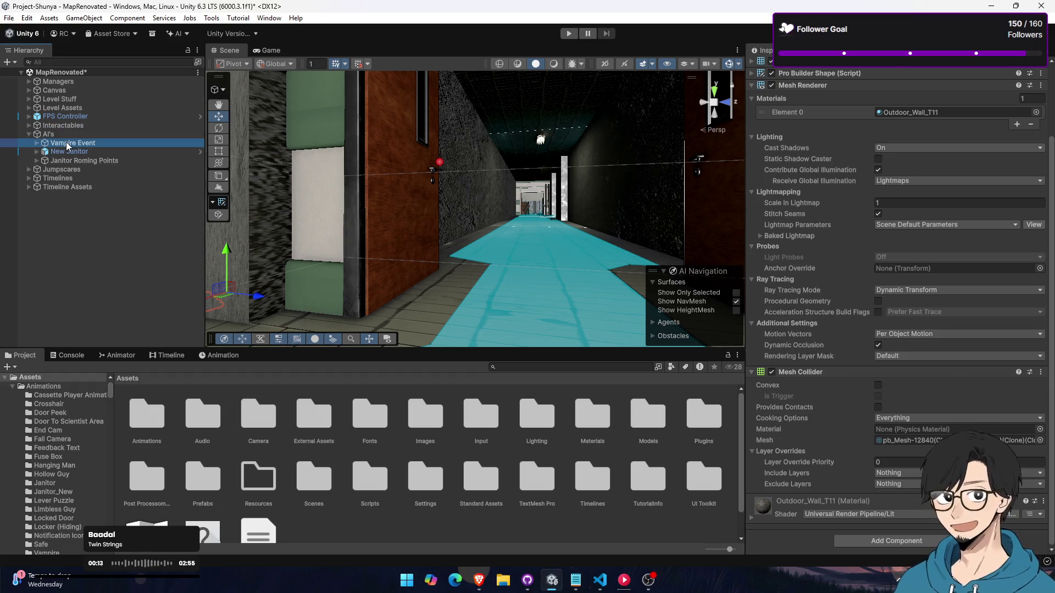
Inspect Vampire Event, New Janitor and Janitor Roming Points in turn
left_click(66, 142)
left_click(68, 151)
left_click(73, 160)
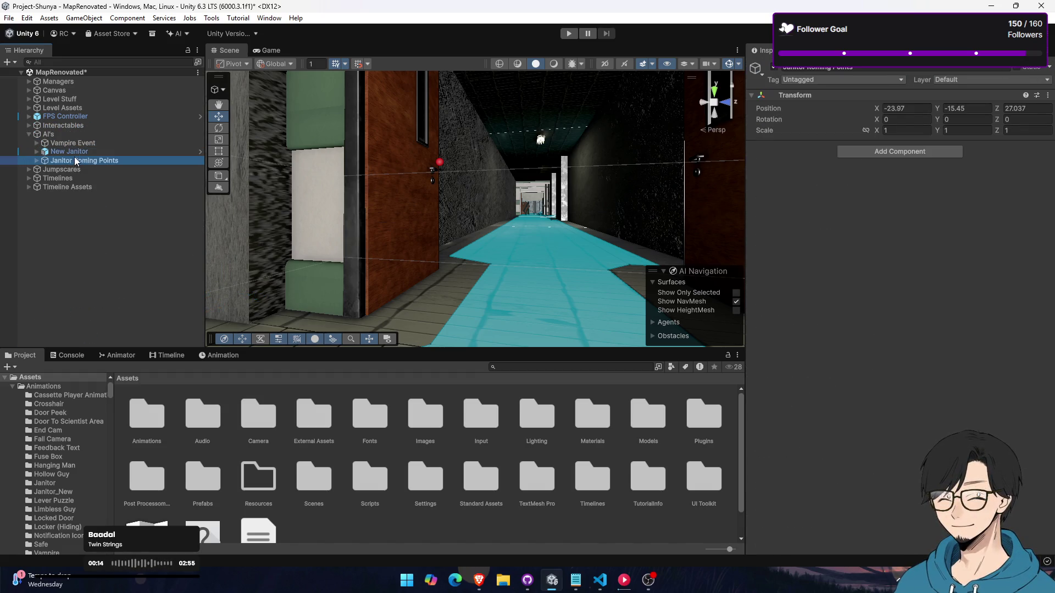
left_click(79, 153)
left_click(80, 144)
left_click(81, 158)
left_click(82, 151)
left_click(81, 144)
left_click(68, 150)
left_click(70, 142)
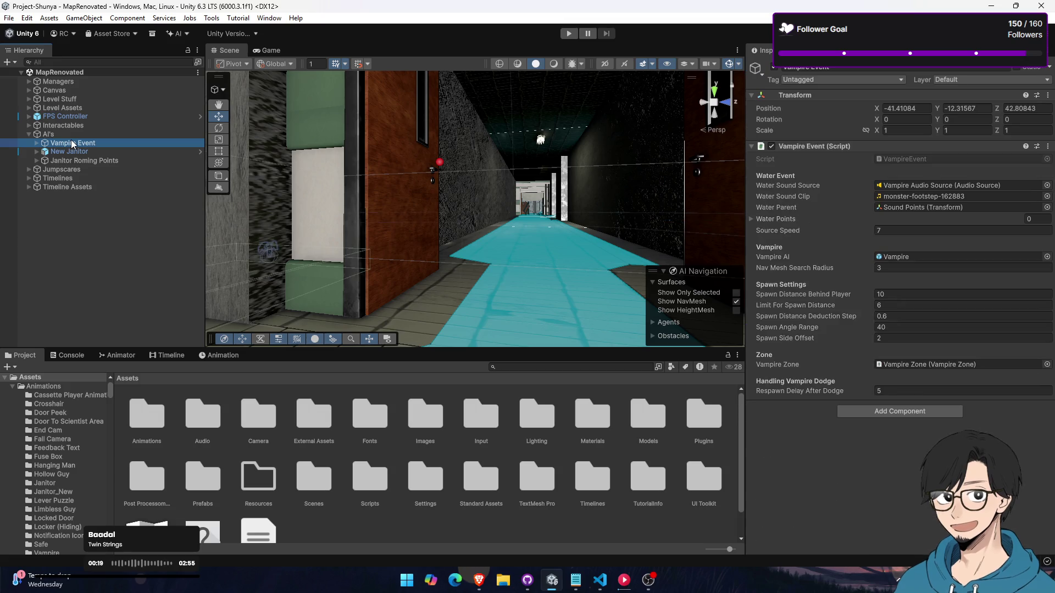
left_click(35, 143)
Expand New Janitor and inspect its Mutated1 and Root children
left_click(35, 152)
left_click(34, 152)
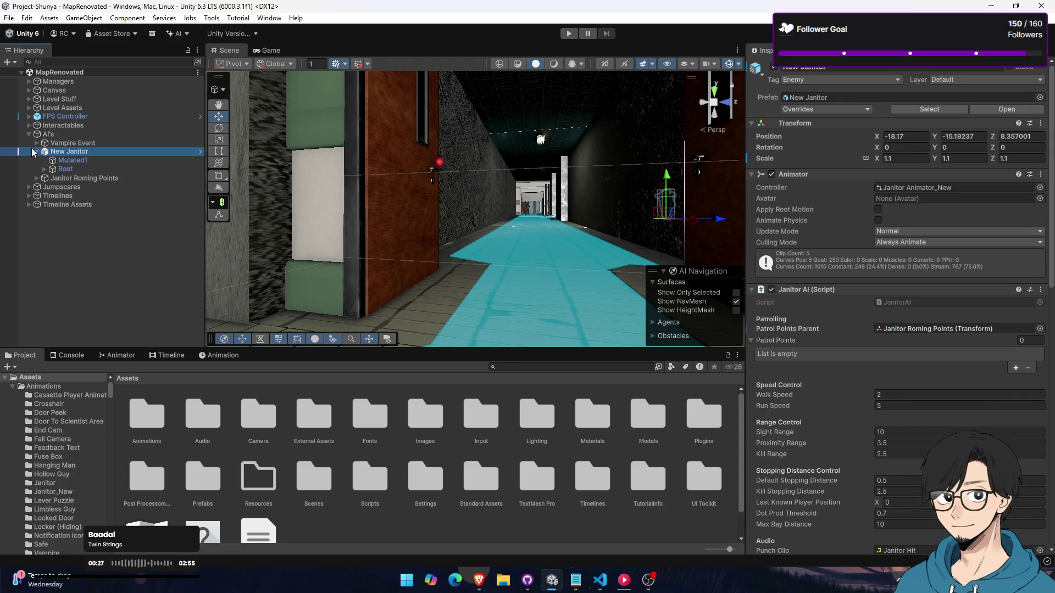
left_click(62, 160)
left_click(59, 151)
left_click(65, 169)
left_click(66, 160)
left_click(63, 152)
left_click(65, 169)
left_click(66, 160)
left_click(63, 151)
left_click(70, 161)
left_click(70, 169)
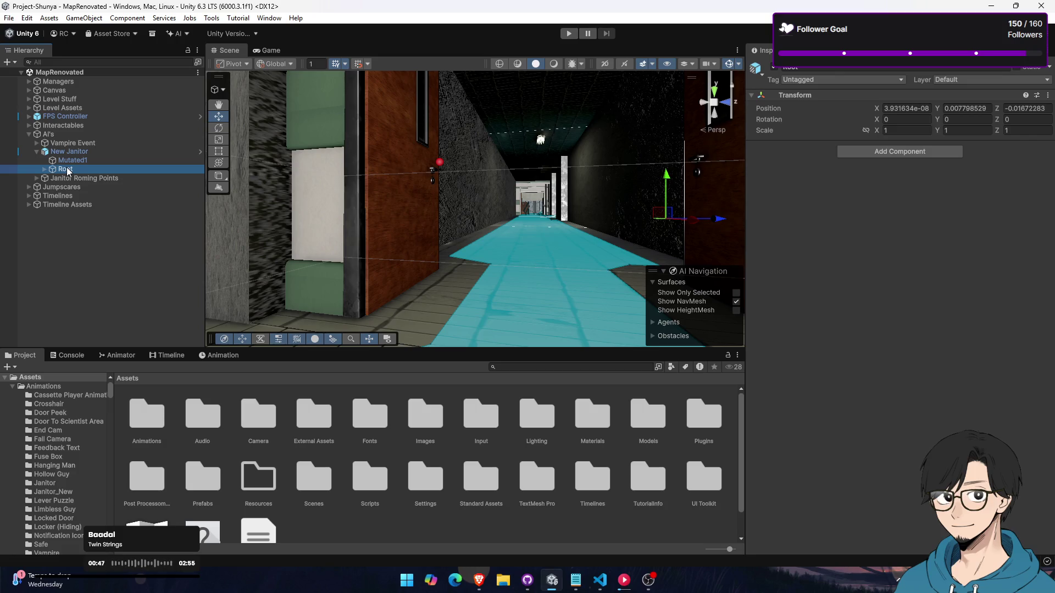
mouse_move(395, 242)
left_mouse_down()
mouse_move(528, 222)
mouse_move(359, 197)
mouse_move(382, 228)
mouse_move(571, 269)
mouse_move(468, 262)
left_mouse_up()
Select the stairs, undo the accidental Y move, and frame them in view
left_click(468, 262)
mouse_move(423, 201)
left_mouse_down()
mouse_move(433, 226)
mouse_move(478, 261)
mouse_move(593, 278)
mouse_move(641, 260)
mouse_move(642, 236)
mouse_move(472, 228)
mouse_move(505, 182)
mouse_move(559, 246)
left_mouse_up()
key("ctrl+z")
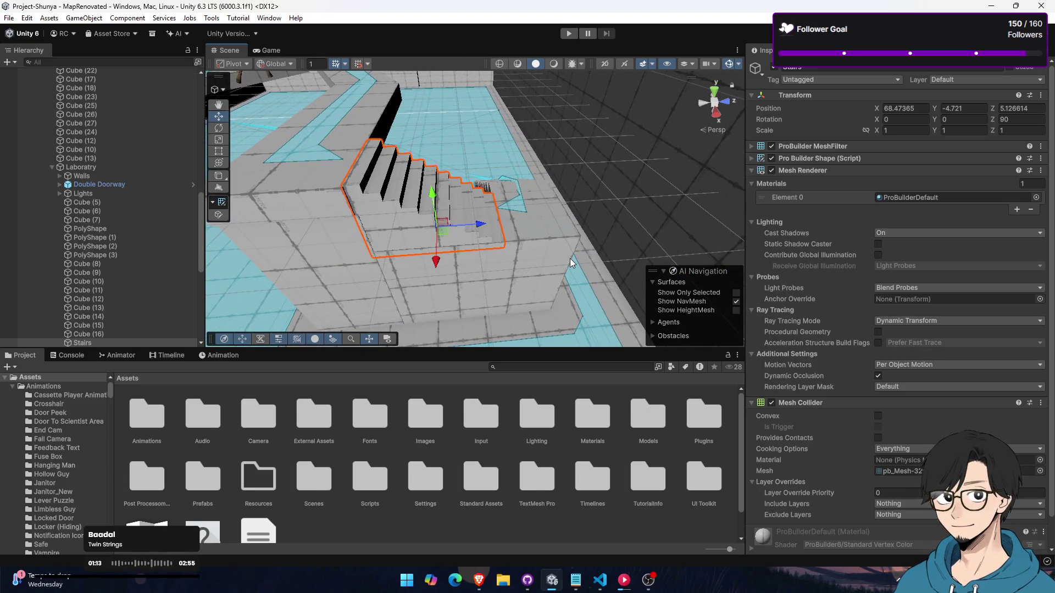
mouse_move(515, 215)
left_mouse_down()
mouse_move(519, 195)
mouse_move(427, 45)
mouse_move(423, 55)
mouse_move(491, 55)
mouse_move(506, 45)
mouse_move(496, 72)
mouse_move(503, 63)
mouse_move(359, 147)
left_mouse_up()
key("f")
scroll(134, 176, "up", 10)
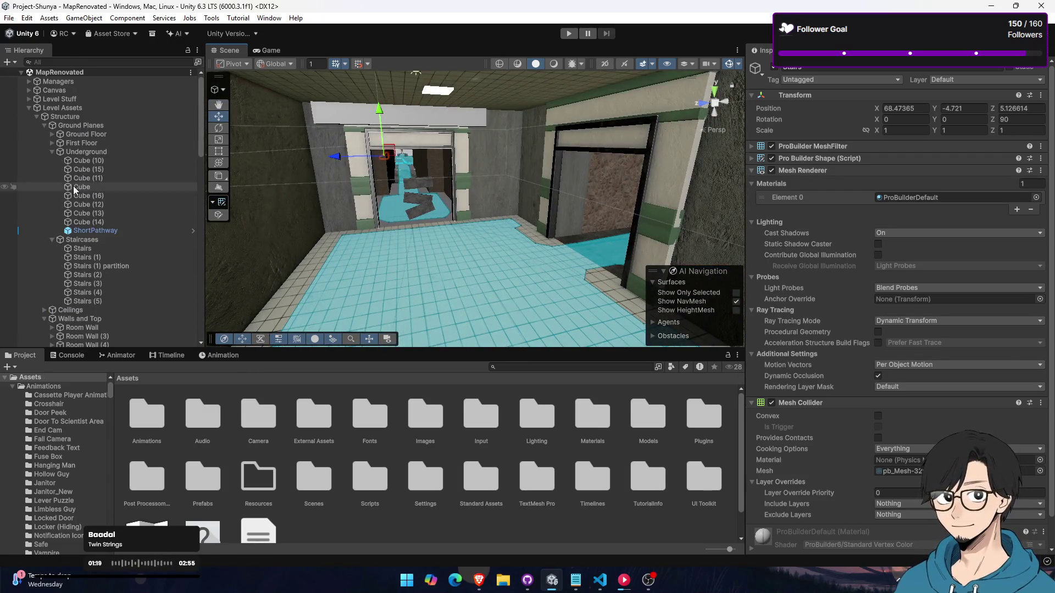
Select Locked Door and Doors together and set both active in the Inspector
left_click(29, 108)
left_click(101, 256)
scroll(102, 252, "down", 3)
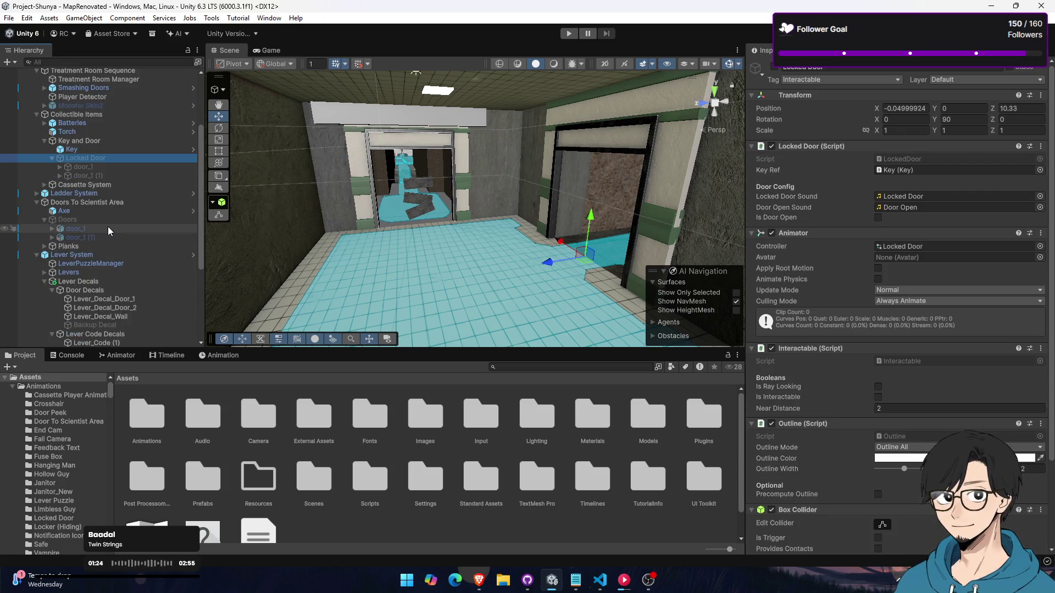
left_click(108, 220, "ctrl")
left_click(774, 67)
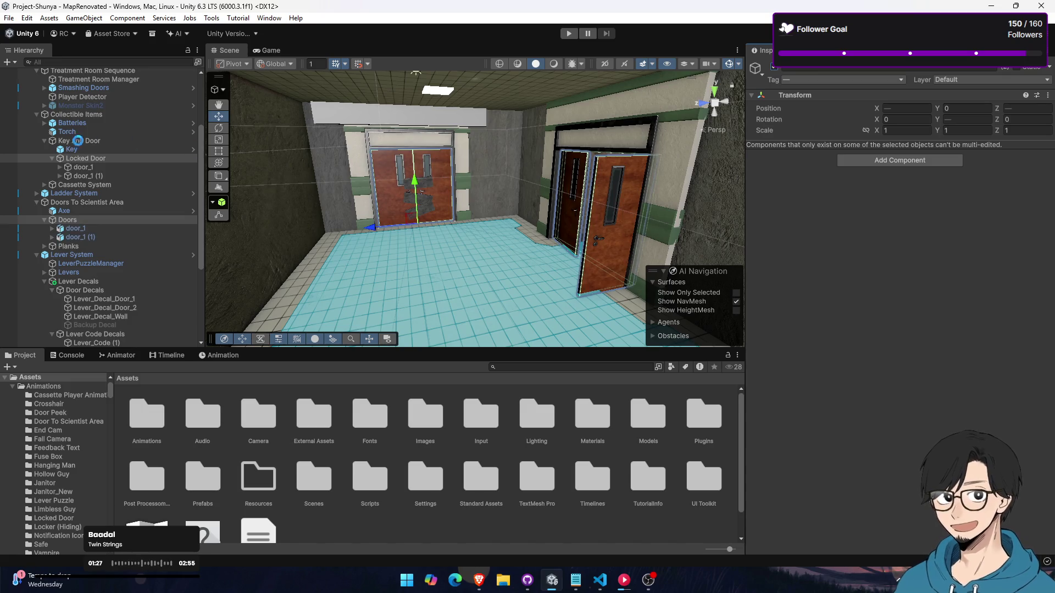
scroll(77, 146, "up", 3)
left_click(29, 126)
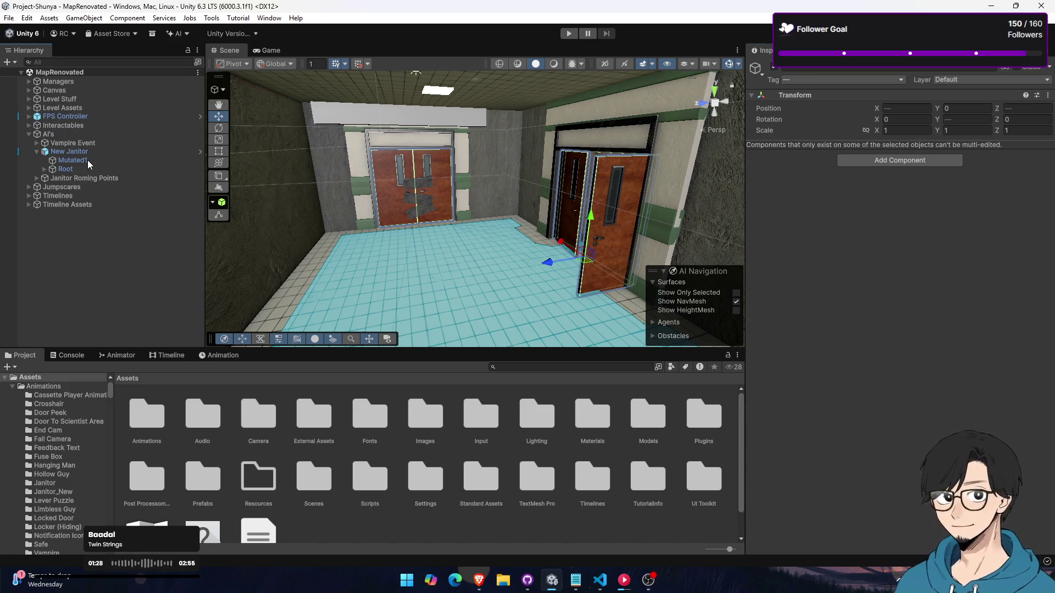
left_click(73, 143)
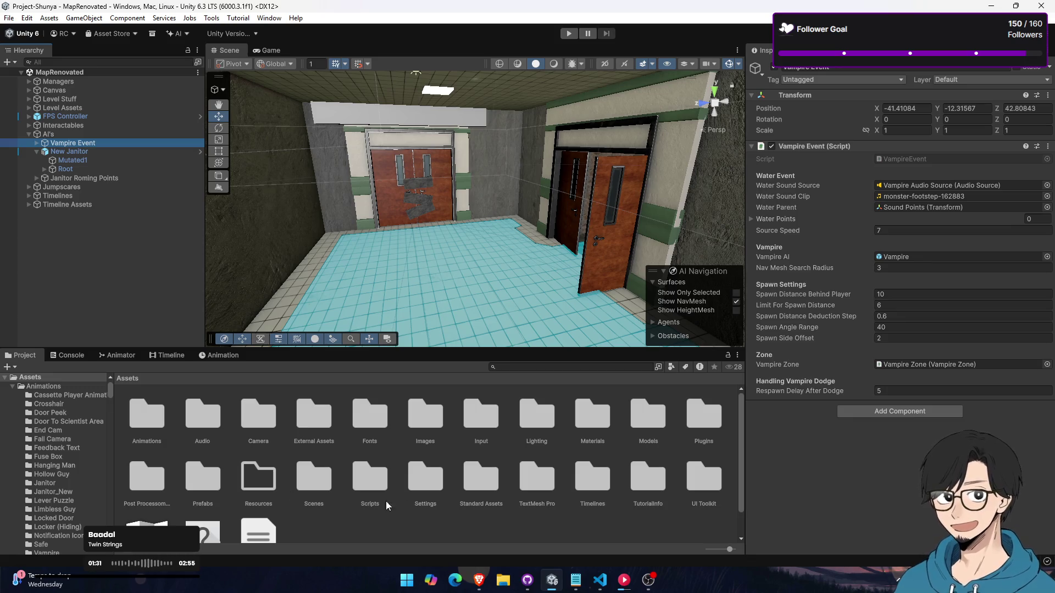
Open the Scenes folder, fly down the Jumpscare Development blockout corridors, then bring up Notepad notes
double_click(321, 484)
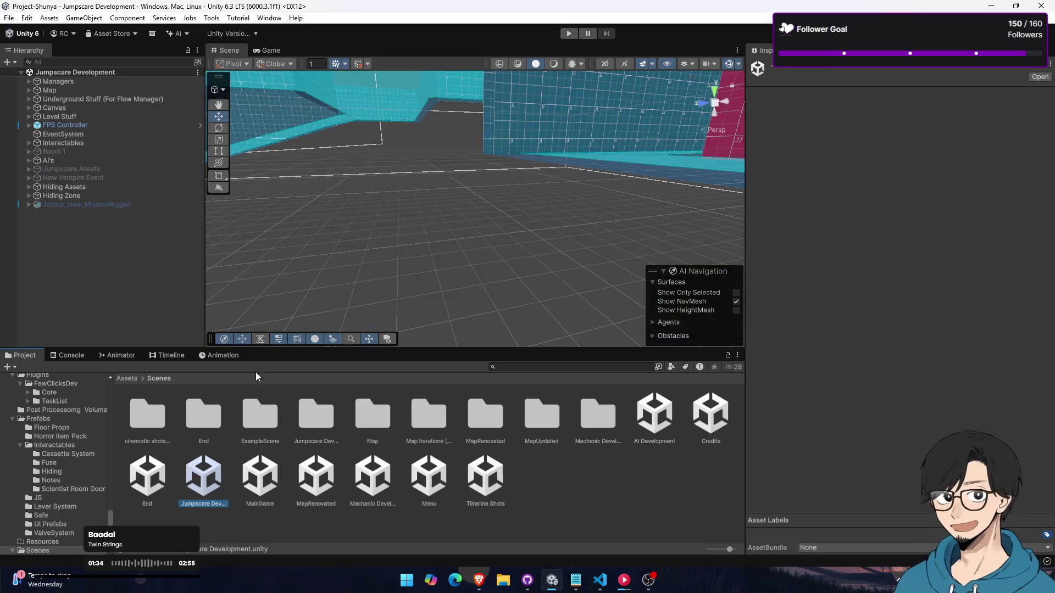
mouse_move(407, 265)
left_mouse_down()
mouse_move(510, 137)
mouse_move(431, 183)
mouse_move(266, 216)
mouse_move(293, 205)
left_mouse_up()
key("w")
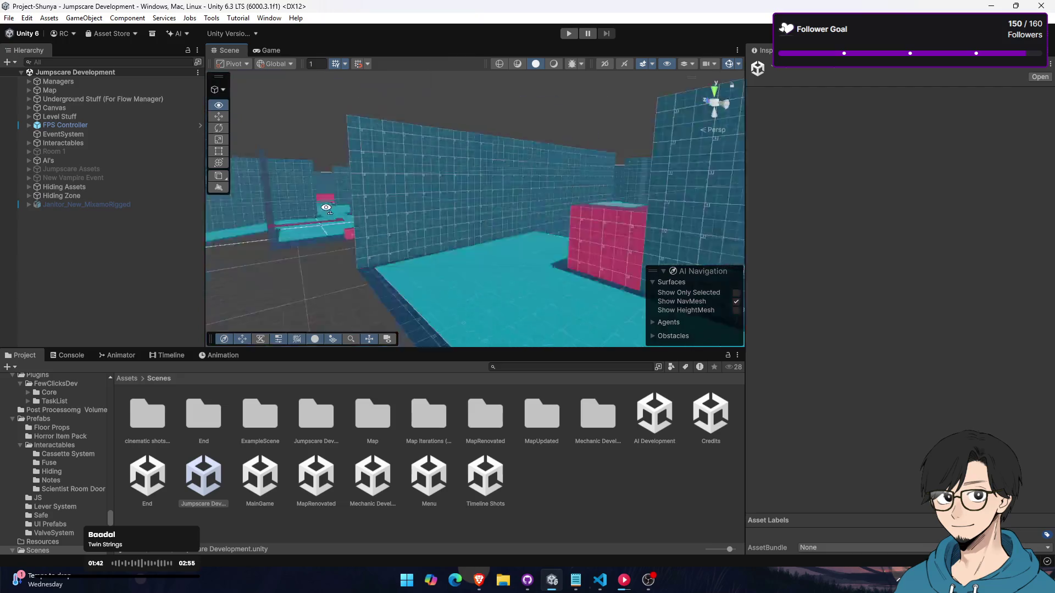
mouse_move(497, 250)
left_mouse_down()
mouse_move(511, 245)
mouse_move(434, 285)
mouse_move(301, 240)
mouse_move(595, 266)
mouse_move(470, 229)
mouse_move(534, 259)
mouse_move(643, 245)
mouse_move(484, 251)
mouse_move(494, 280)
left_mouse_up()
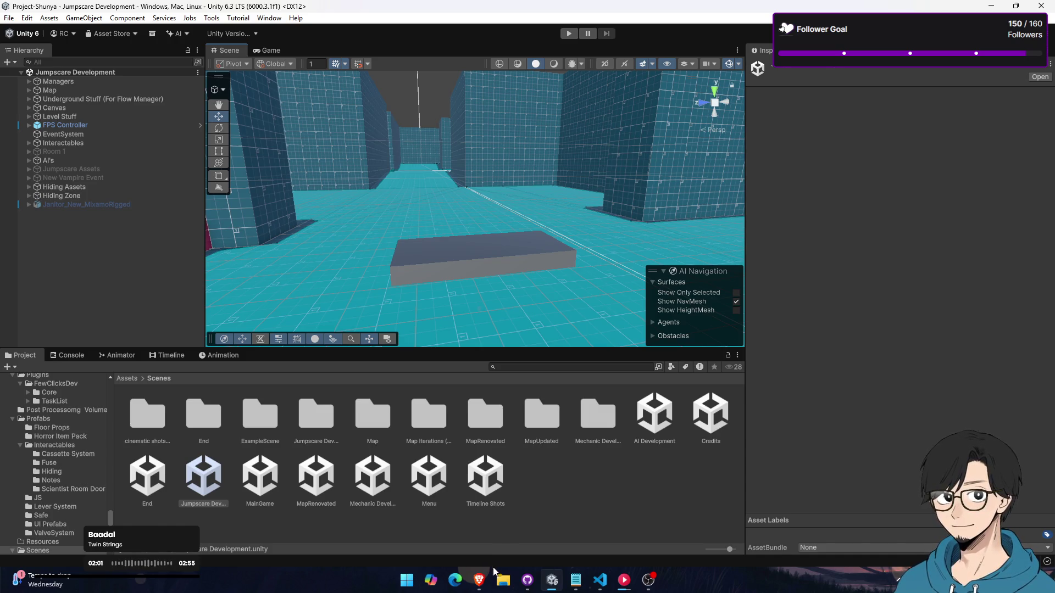
left_click(580, 589)
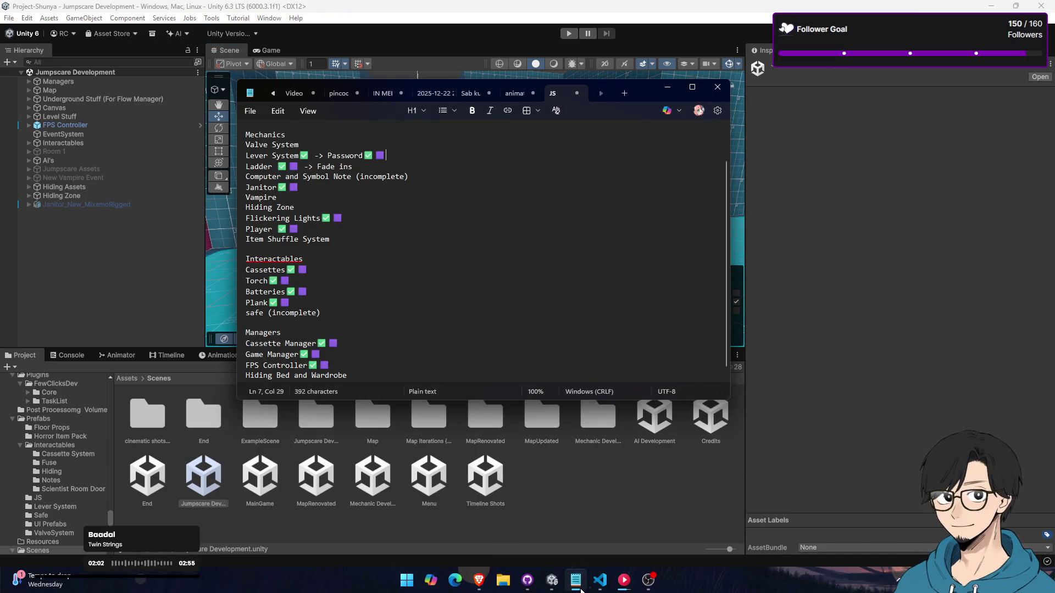
left_click(580, 589)
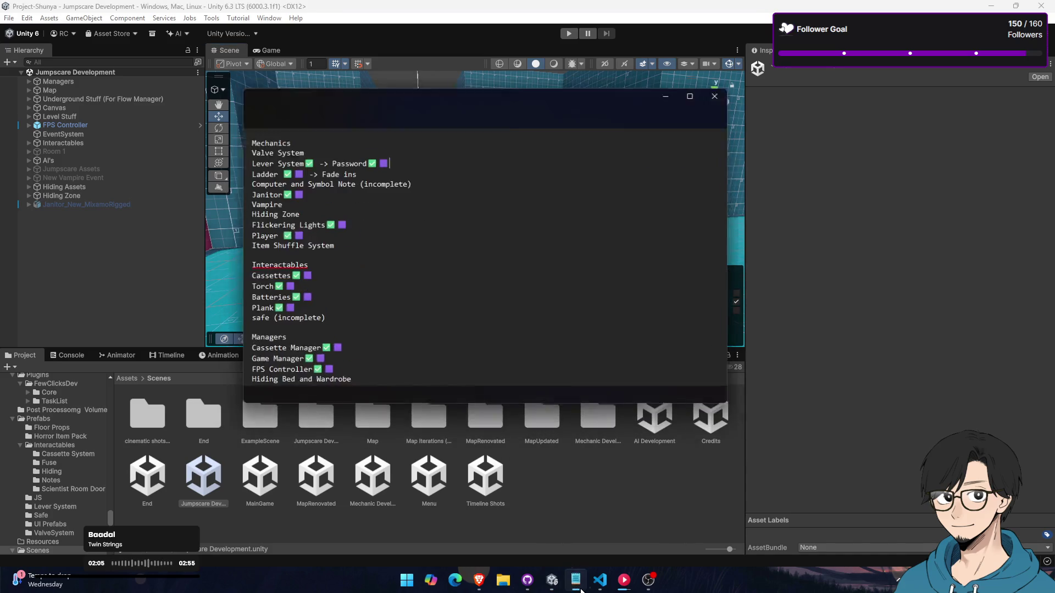
left_click(580, 589)
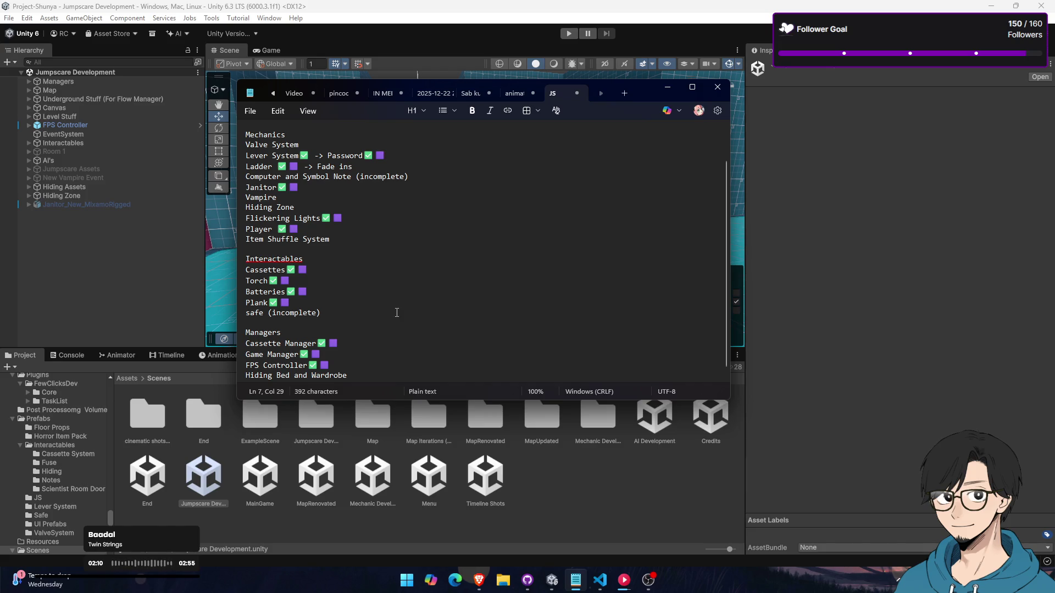
scroll(396, 312, "down", 1)
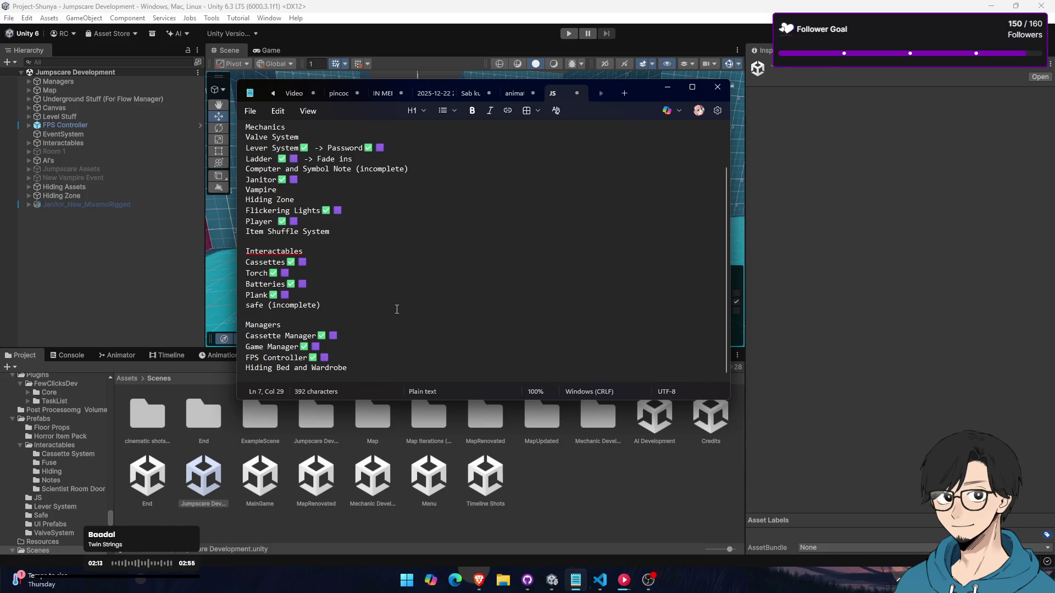
key("alt+Tab")
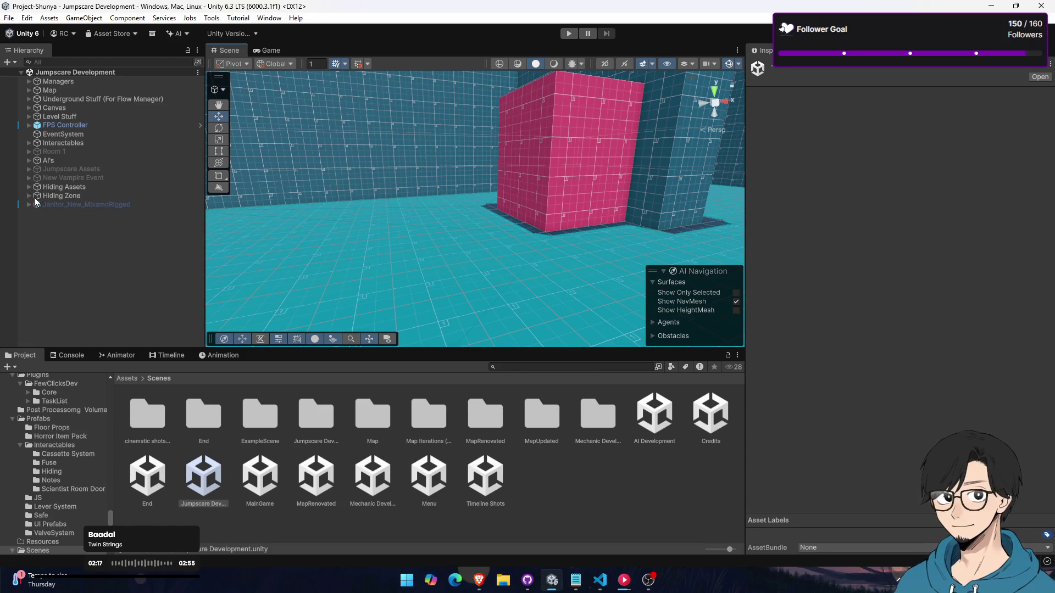
Expand AI's > Vampire Event and frame the Vampire character in view
left_click(28, 161)
left_click(88, 170)
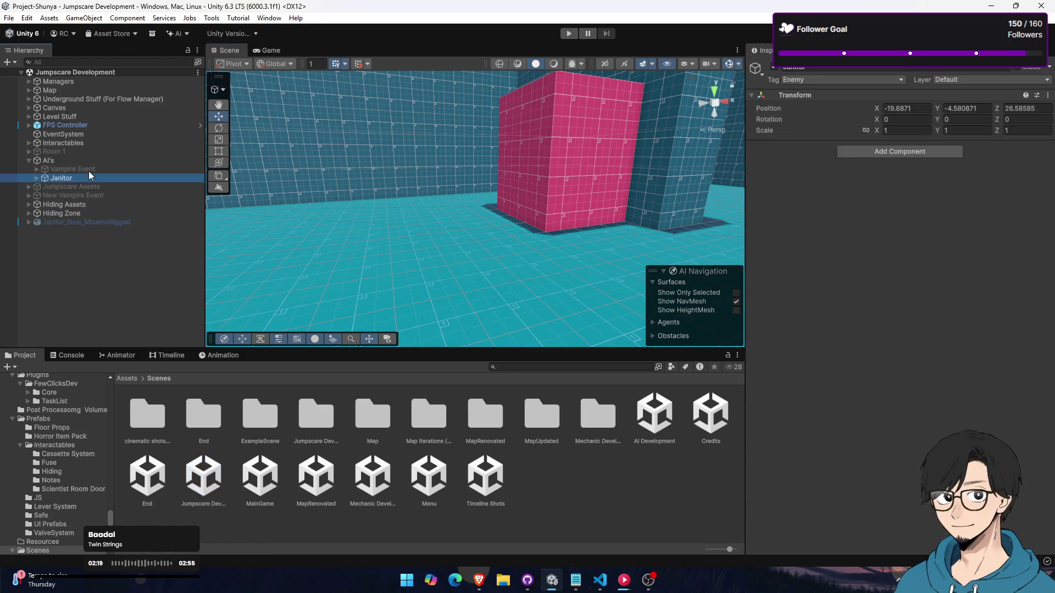
mouse_move(385, 209)
left_mouse_down()
mouse_move(349, 219)
mouse_move(518, 235)
left_mouse_up()
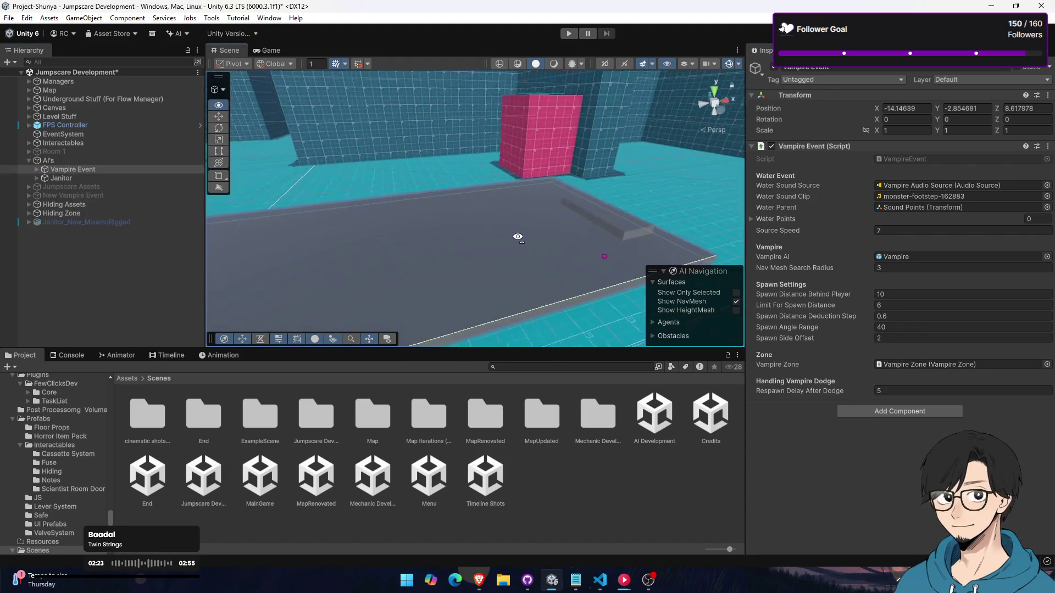
left_click(37, 169)
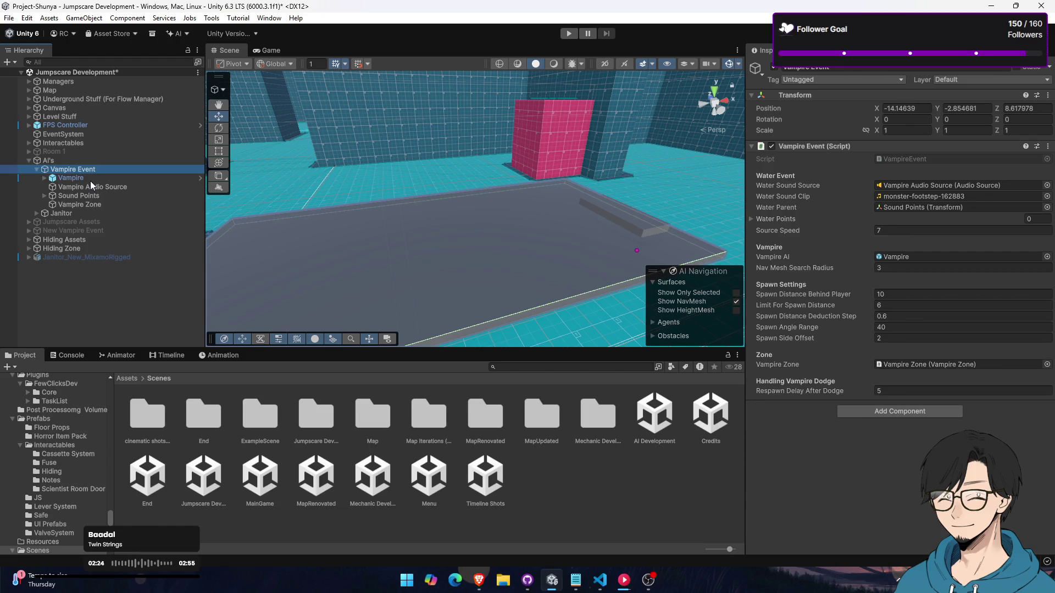
left_click(90, 178)
mouse_move(439, 209)
left_mouse_down()
mouse_move(613, 195)
mouse_move(686, 202)
mouse_move(385, 203)
left_mouse_up()
key("f")
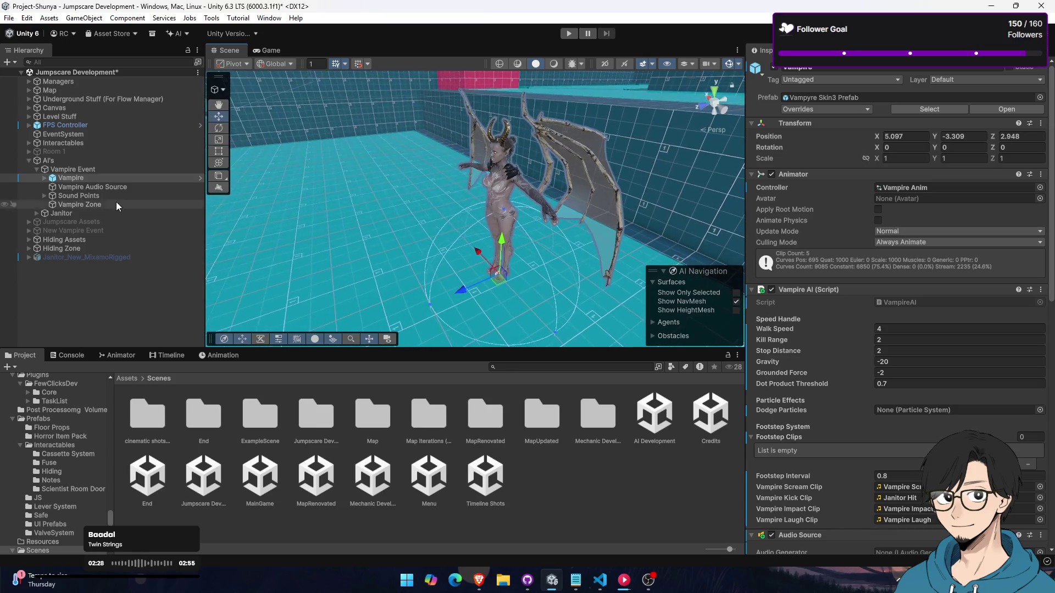
Review Vampire Audio Source, Sound Points and the Vampire Zone box, then open Assets/Prefabs
left_click(111, 188)
left_click(110, 195)
left_click(111, 204)
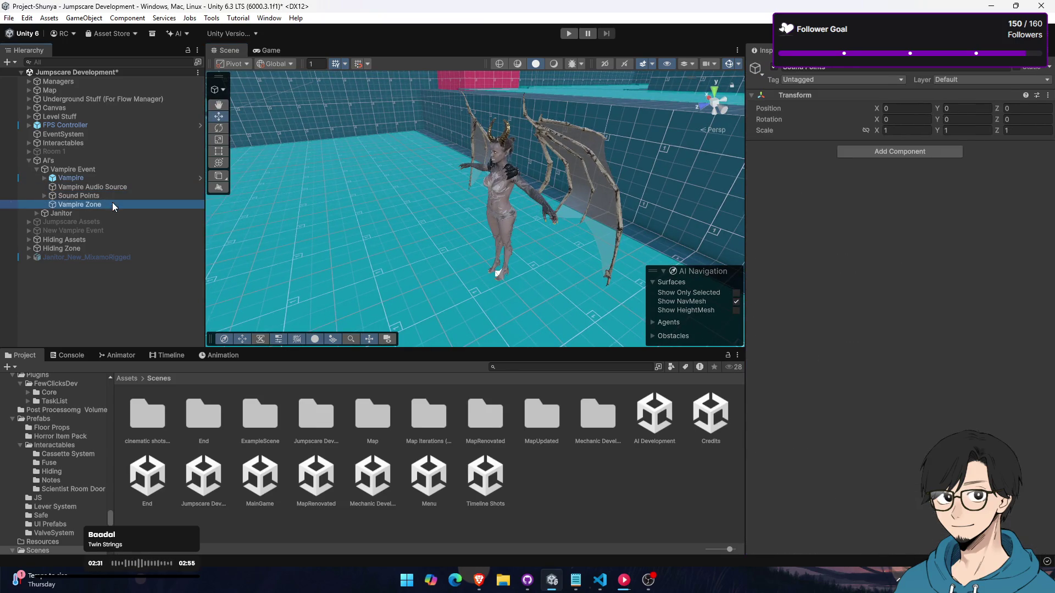
key("f")
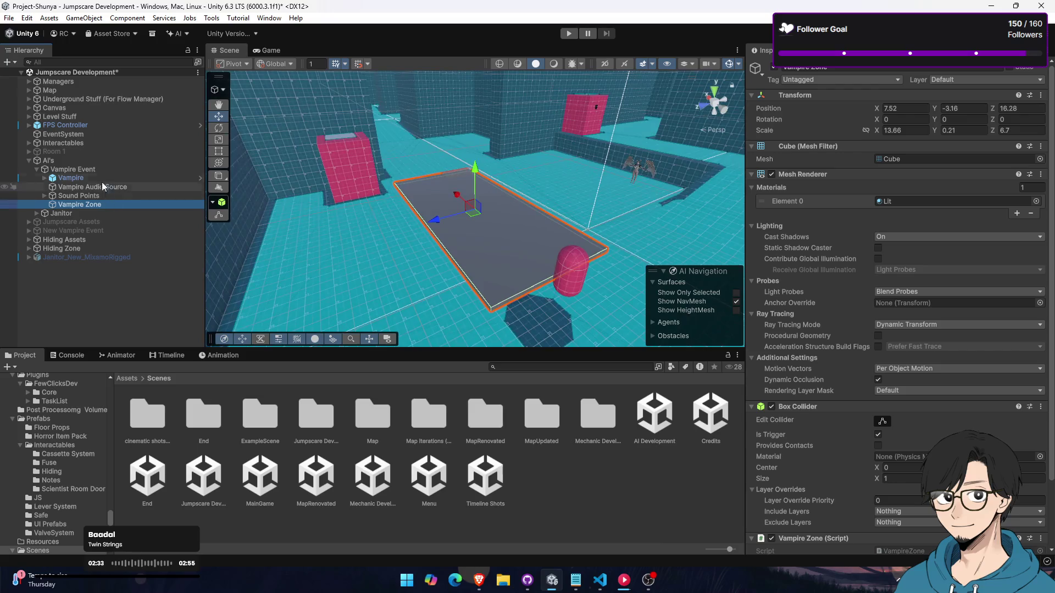
left_click(94, 168)
left_click(35, 168)
left_click(127, 378)
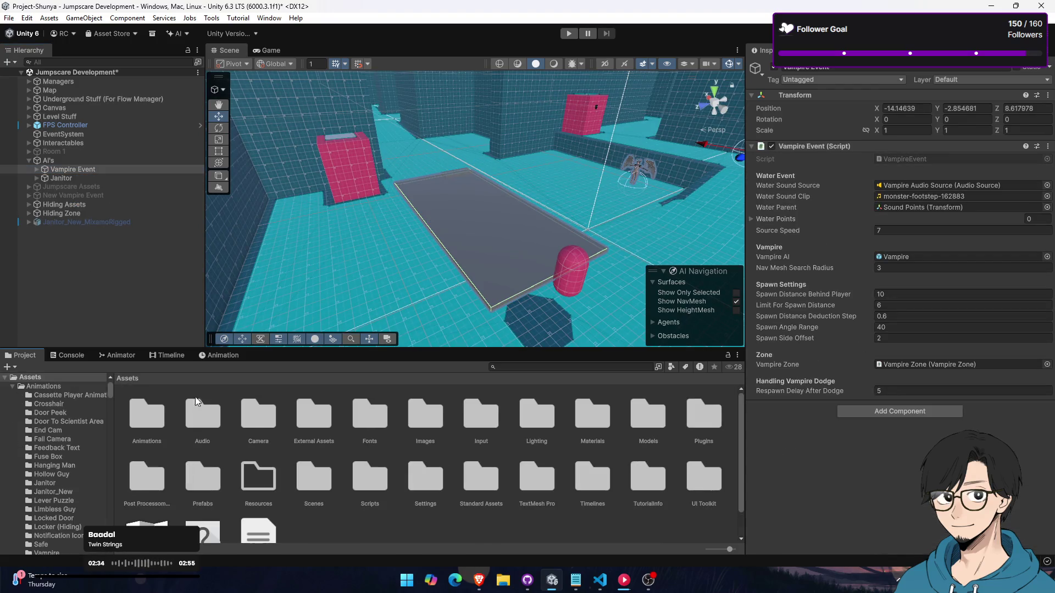
double_click(206, 482)
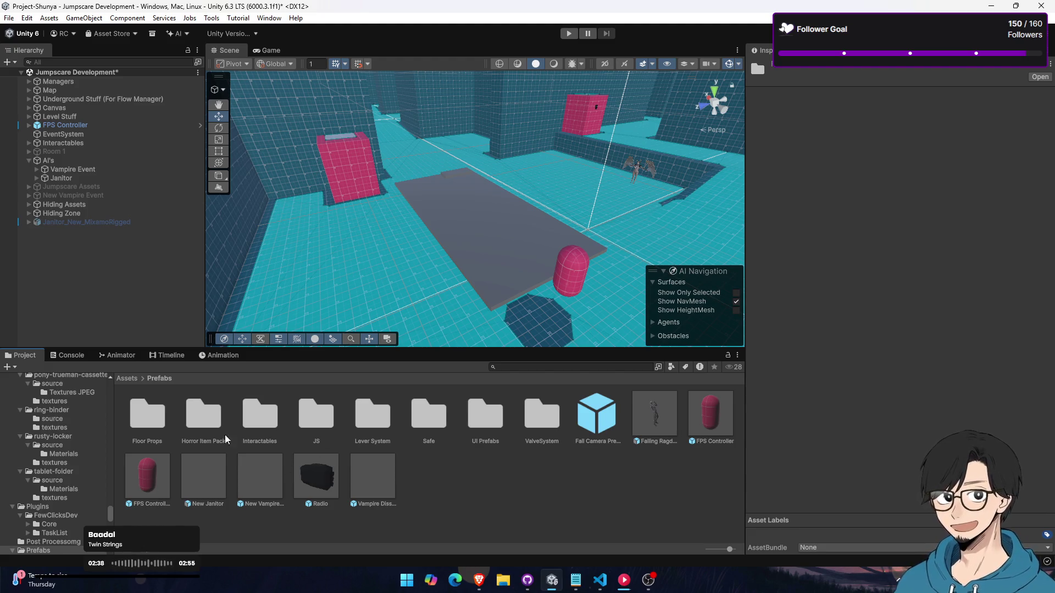
Browse the Interactables, ValveSystem, Safe and Lever System prefab folders
left_click(256, 421)
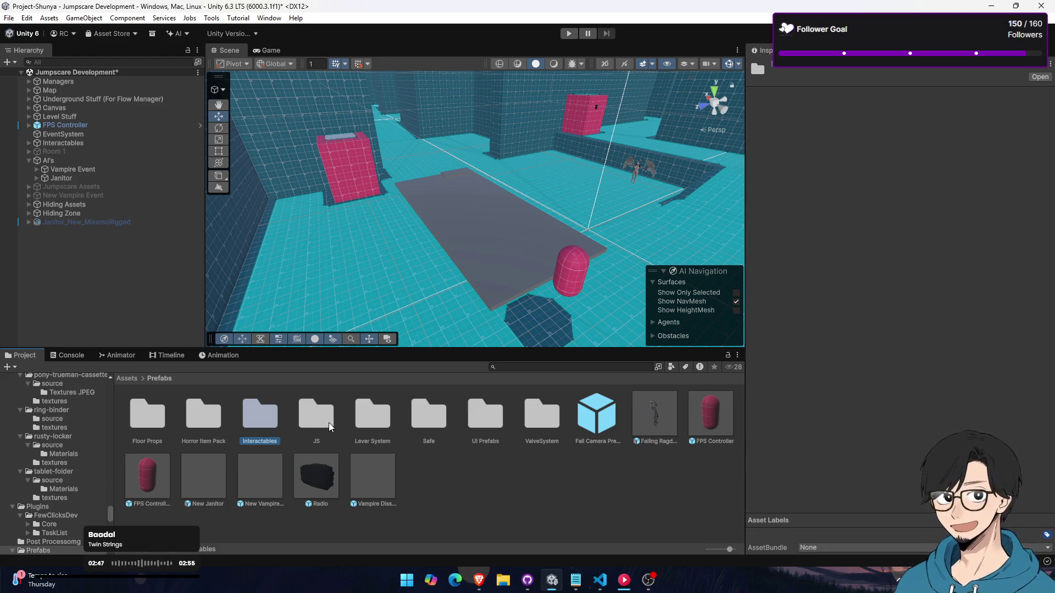
double_click(529, 423)
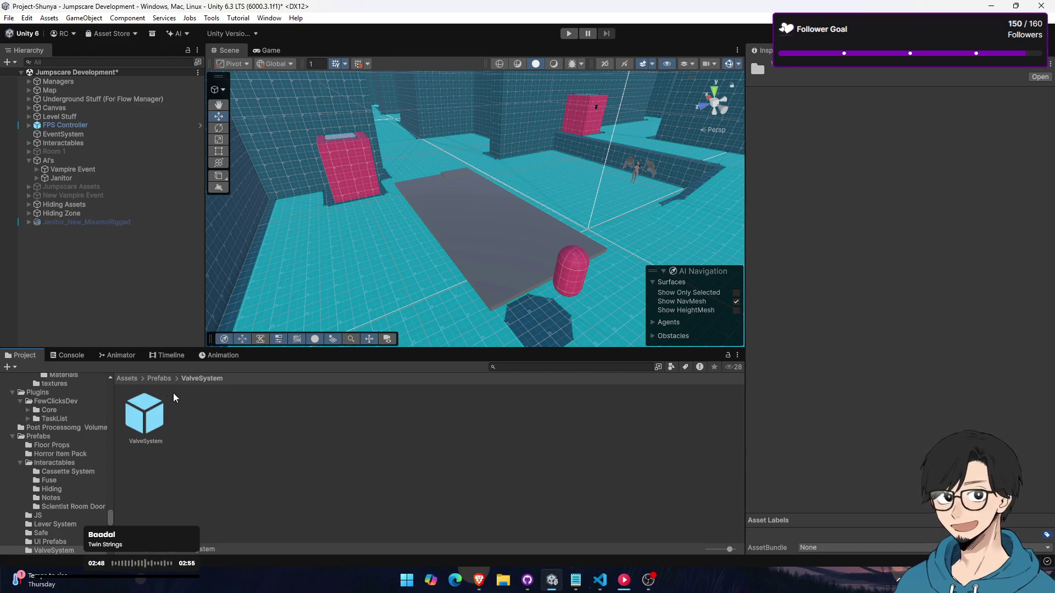
left_click(159, 378)
double_click(417, 420)
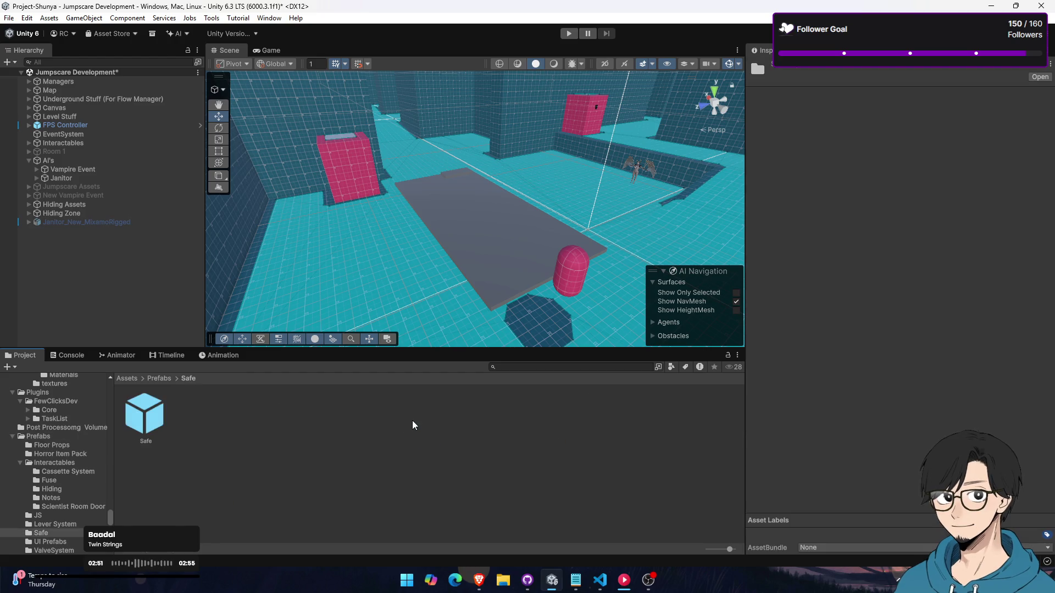
left_click(160, 378)
double_click(376, 419)
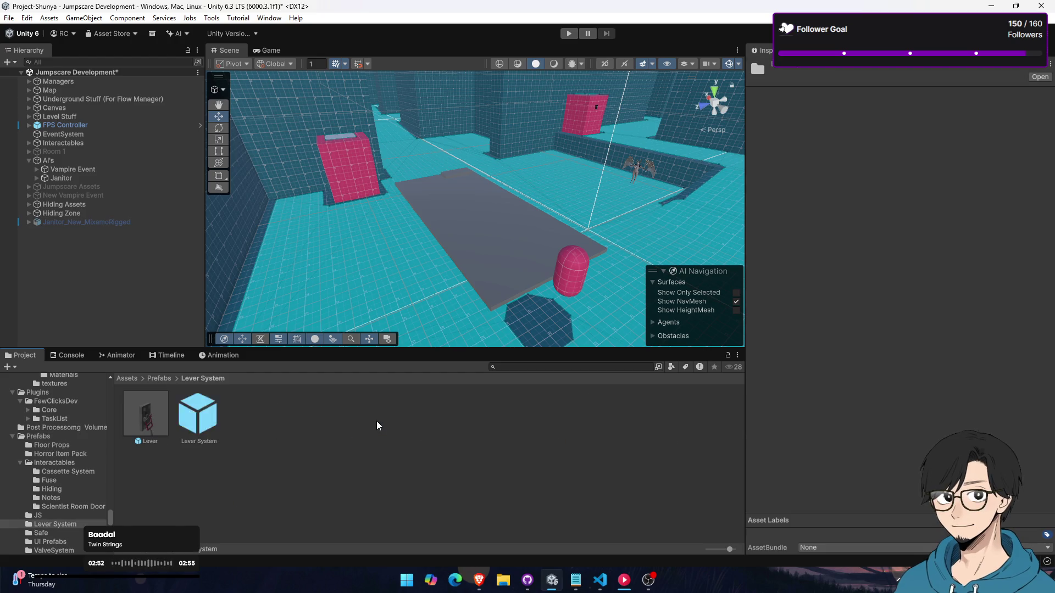
left_click(165, 375)
Open the JS jumpscare prefab folder, then bring up Discord from the system tray
double_click(336, 424)
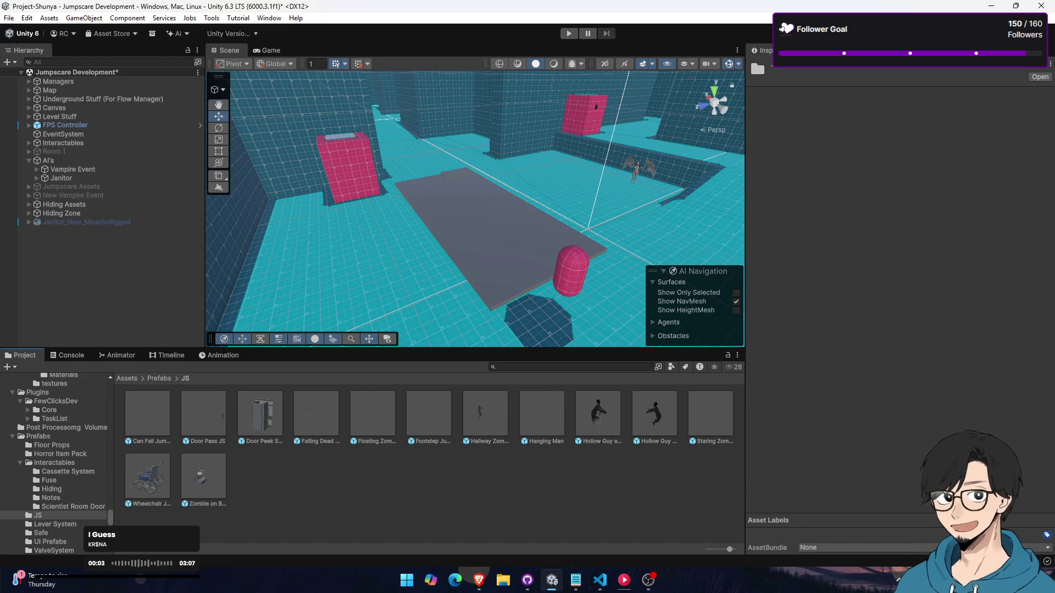
left_click(890, 581)
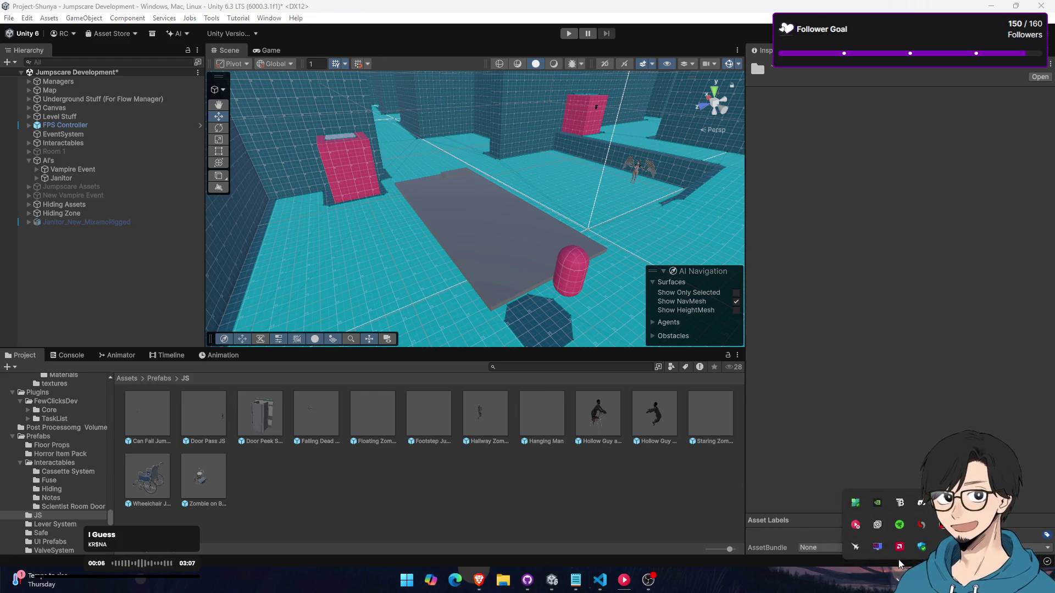
left_click(921, 504)
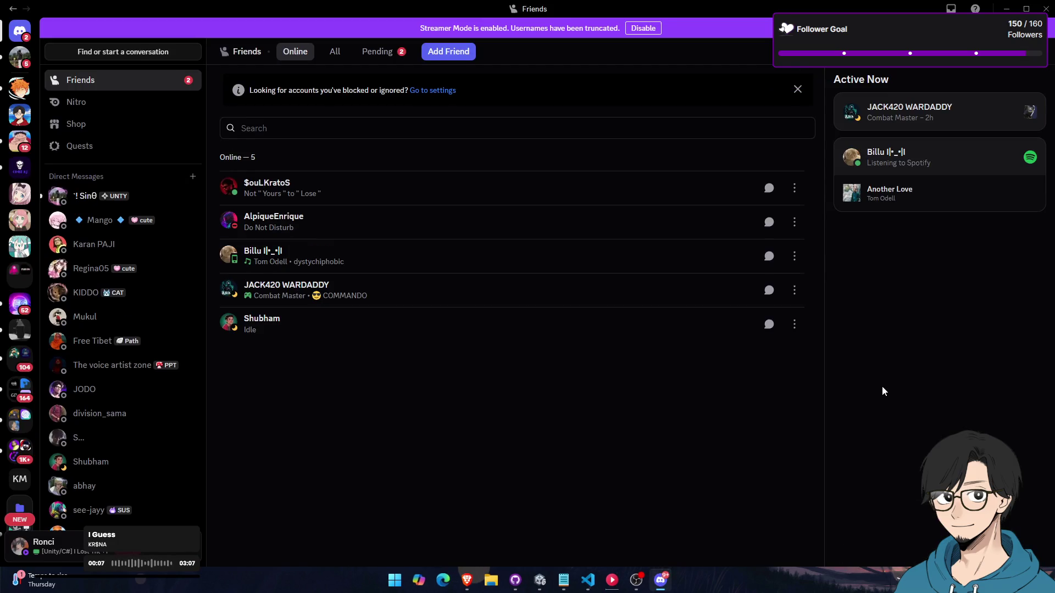
Open a friend's direct message and send 'taiyaari ke hisaab se available detes batana'
left_click(126, 199)
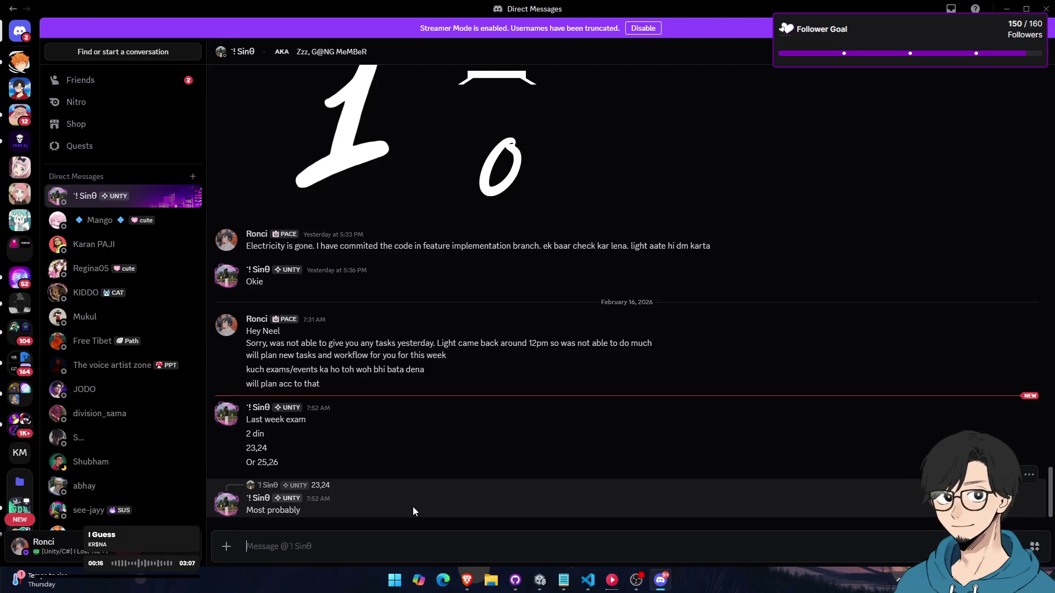
type("taiyaar")
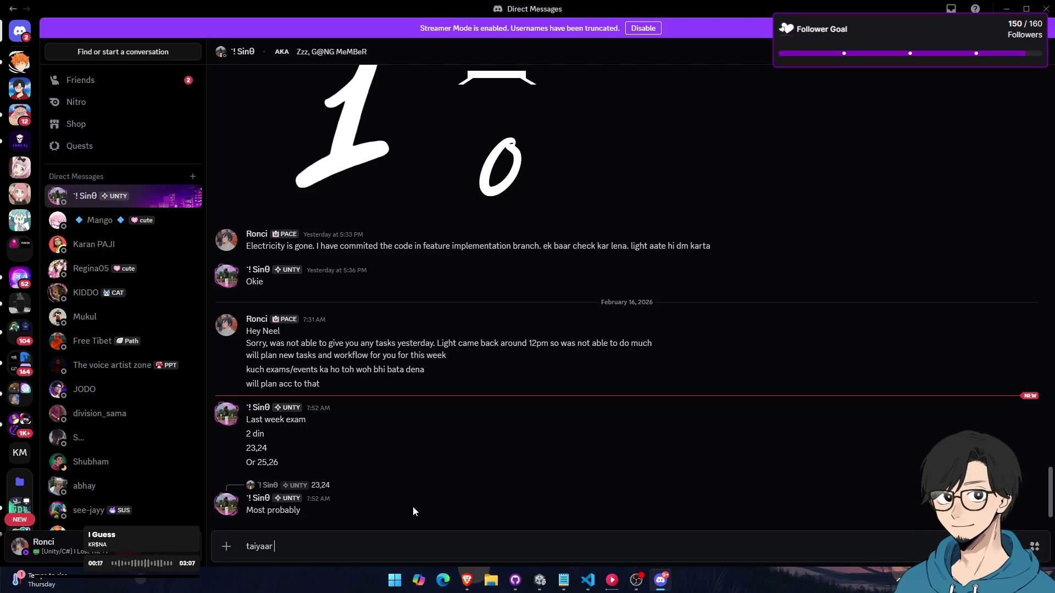
type("i ke hiss")
key("BackSpace")
type("aab se available de")
type("tes batana")
key("Return")
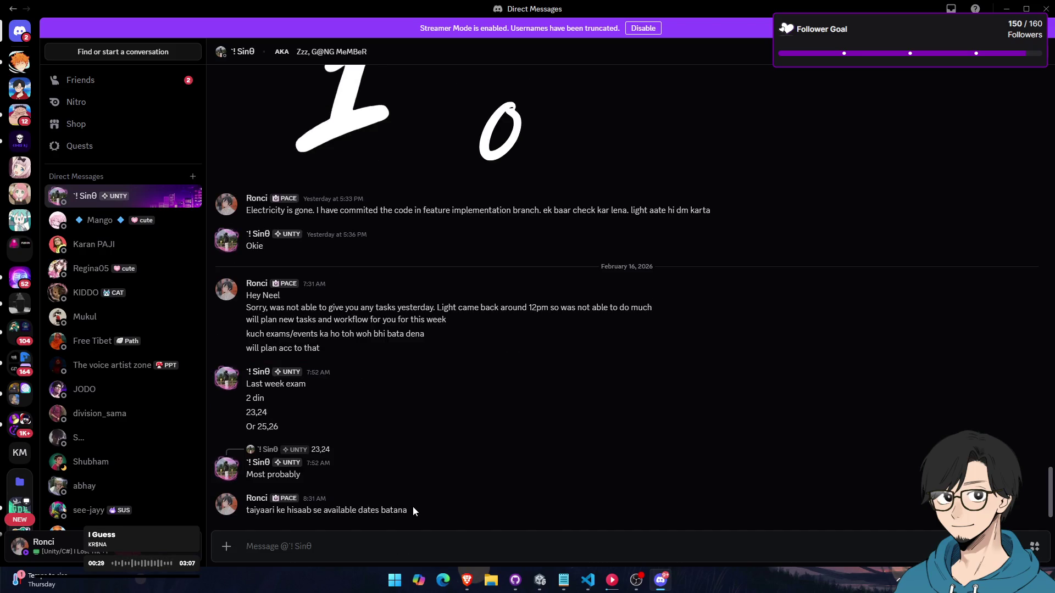
Send 'mai uss acc plan kar rha' and close Discord
type("mai uss a")
type("cc plan k")
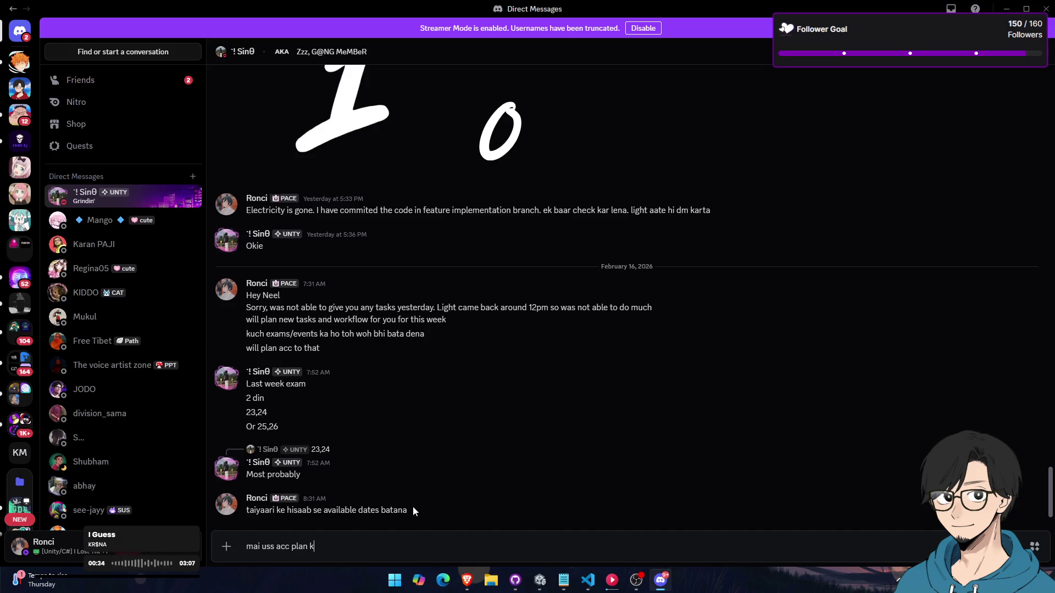
type("ar rha")
key("Return")
left_click(1045, 9)
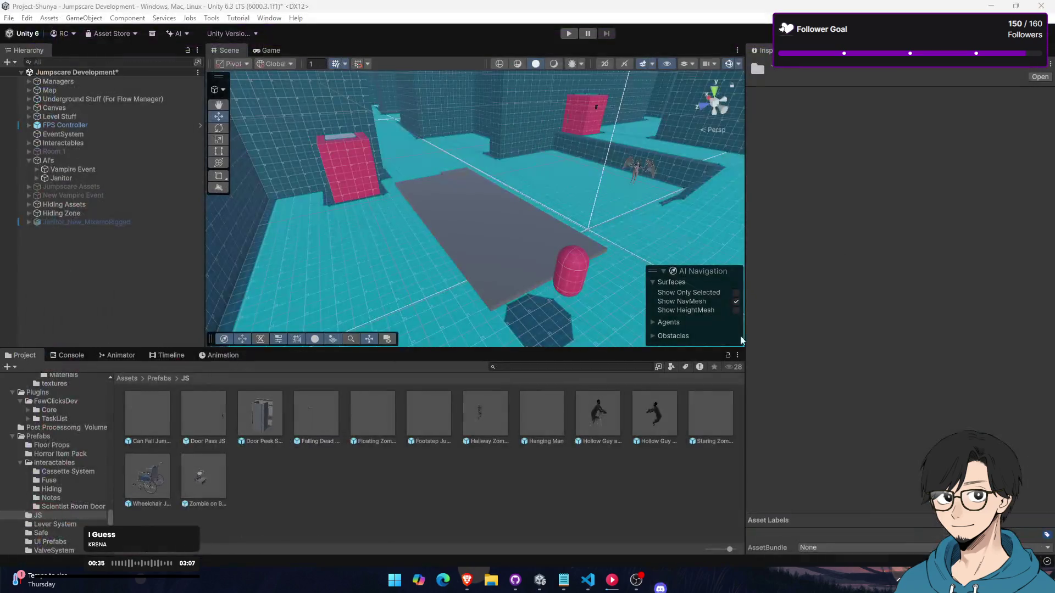
Play Alan Walker's 'Void' from Listen again in YouTube Music, then return to Unity
key("alt+Tab")
key("alt+Tab")
key("alt+Tab")
key("alt+Tab")
key("alt+Tab")
key("alt+Tab")
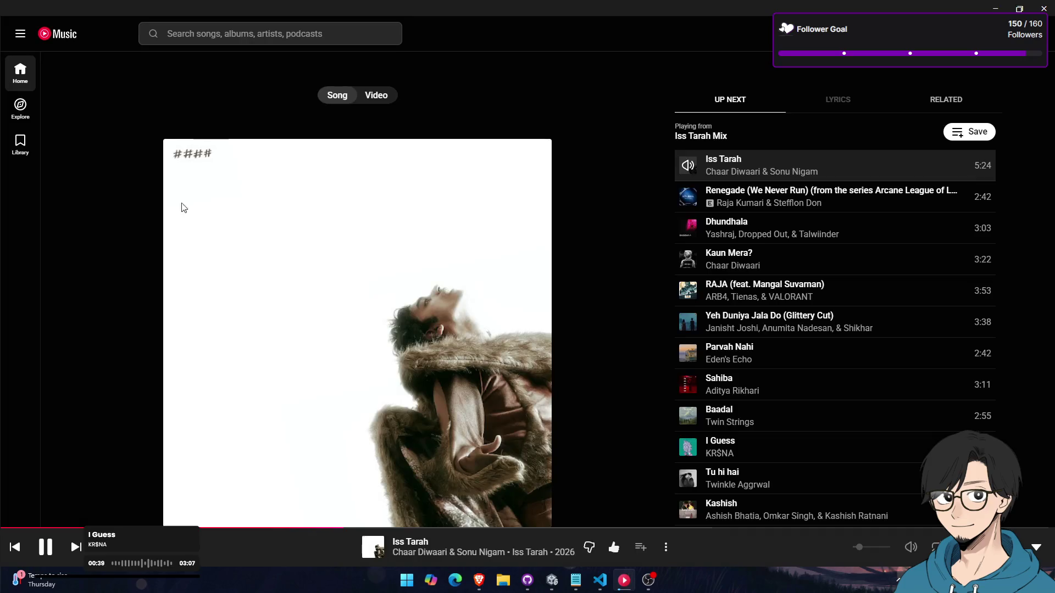
left_click(87, 40)
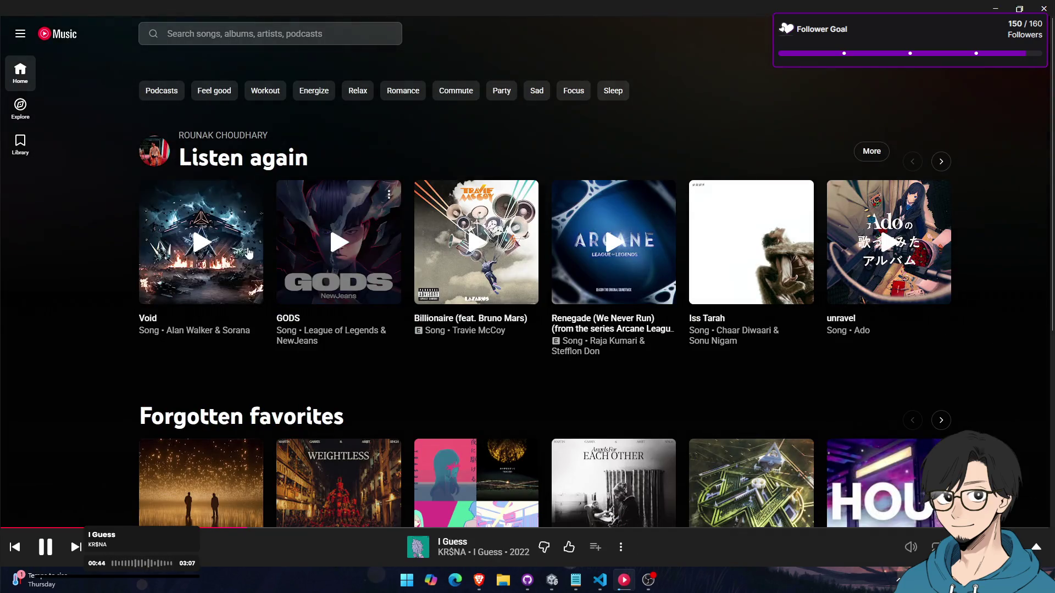
left_click(200, 241)
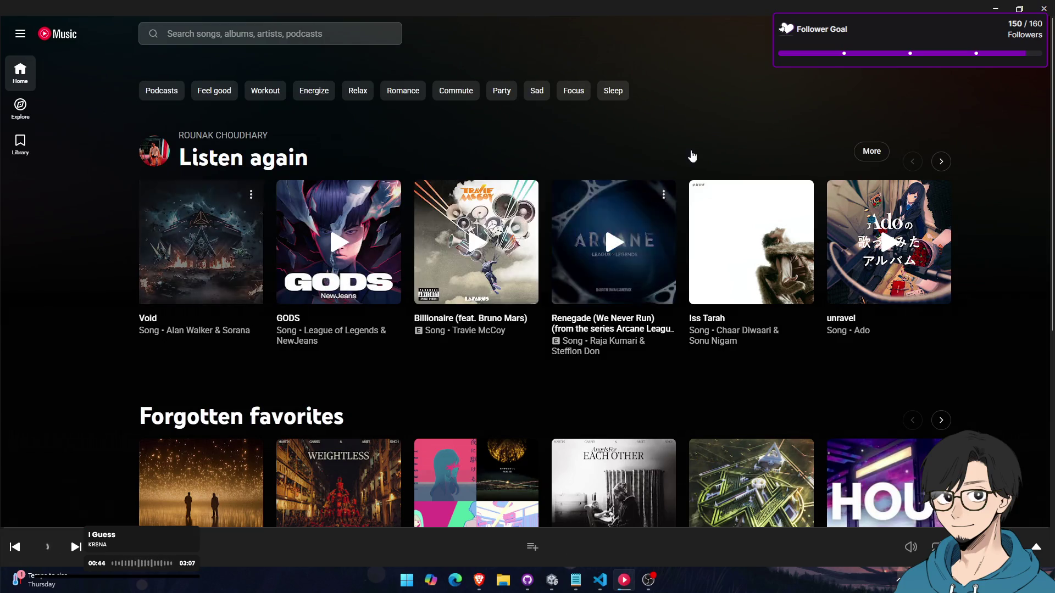
key("alt+Tab")
key("alt+Tab")
key("alt+Tab")
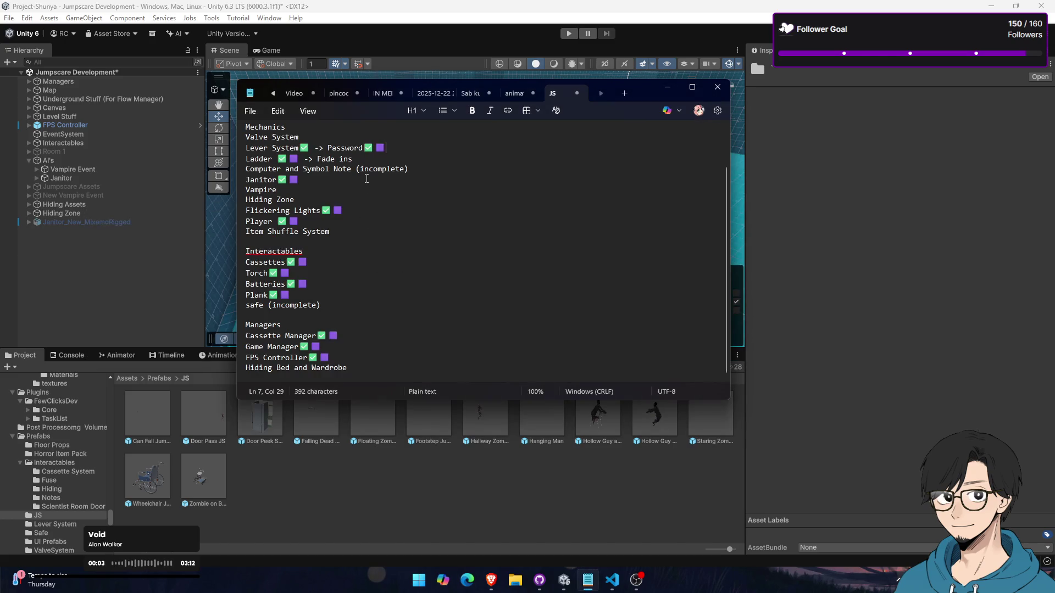
left_click_drag(362, 159, 287, 159)
key("alt+Tab")
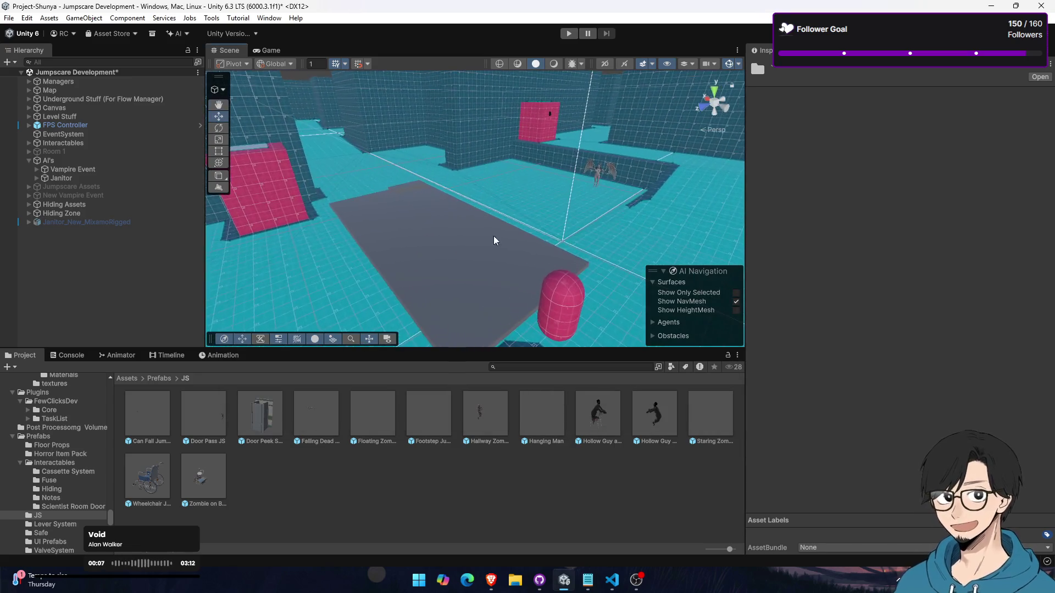
Pick the New Vampire Event prefab in Assets > Prefabs and drag it into the Scene view
left_click(107, 169)
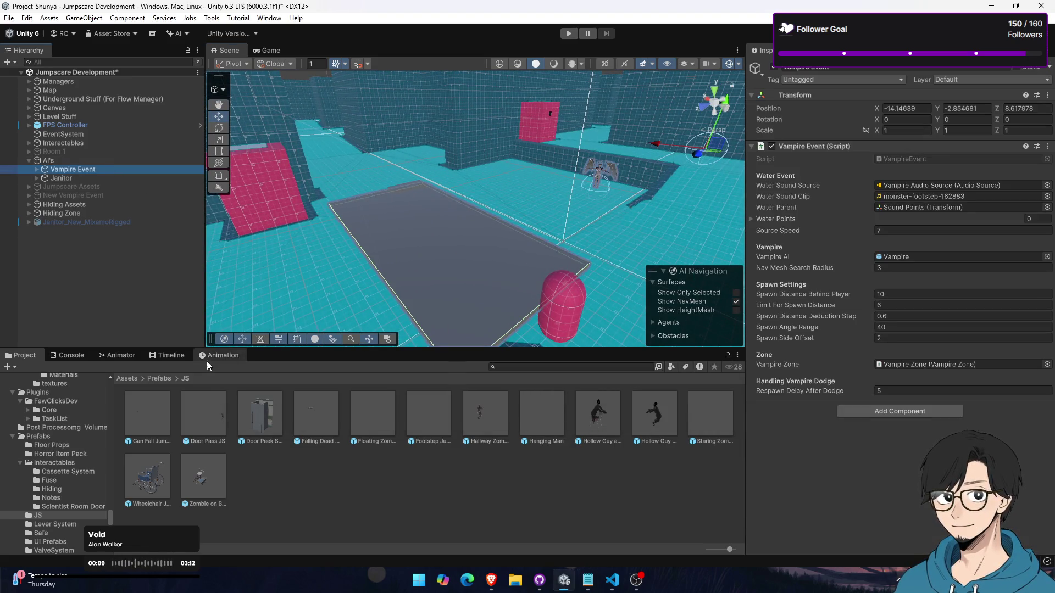
left_click(150, 378)
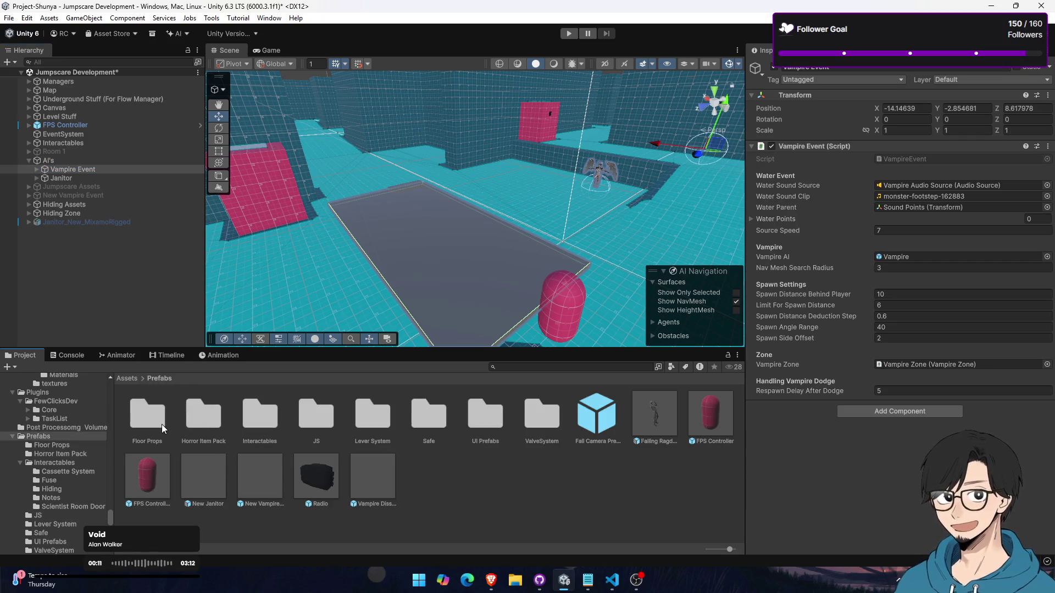
left_click(583, 423)
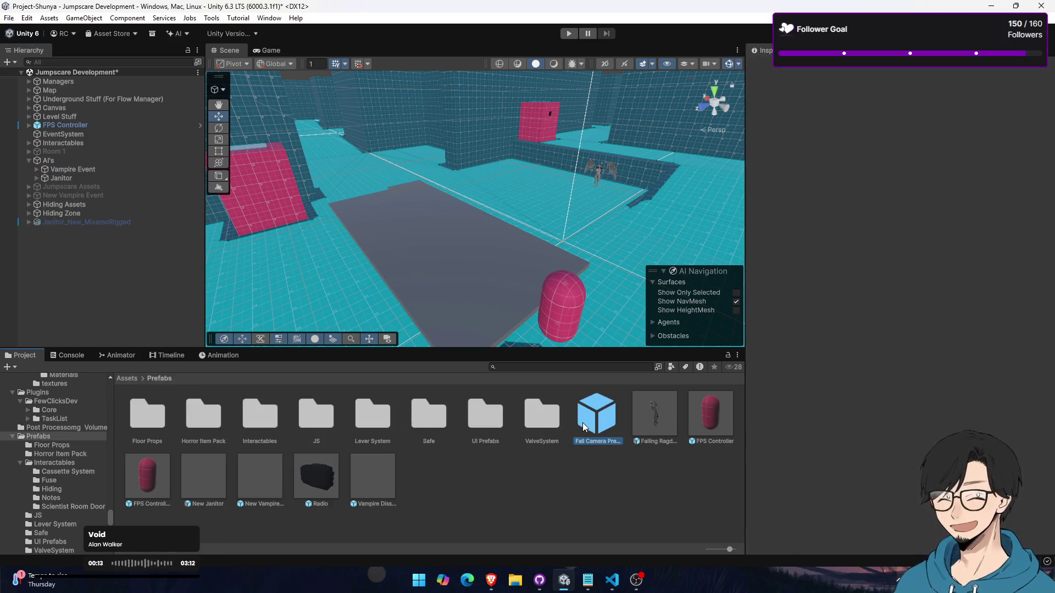
left_click(672, 414)
left_click(694, 416)
left_click(203, 461)
left_click(244, 459)
left_click(203, 464)
left_click(256, 465)
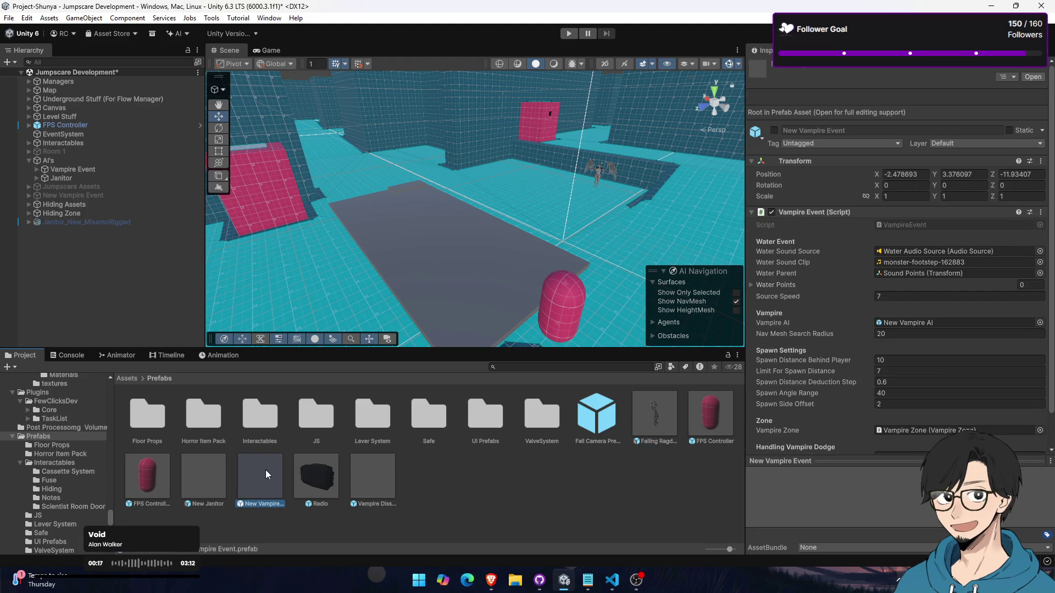
scroll(800, 374, "down", 2)
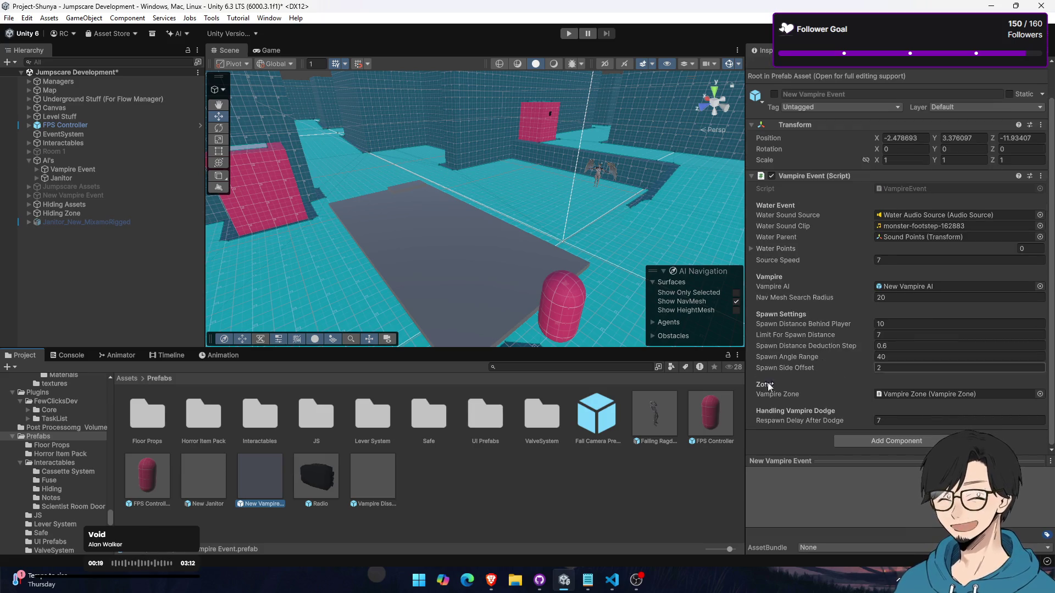
mouse_move(268, 481)
left_mouse_down()
mouse_move(374, 425)
mouse_move(632, 232)
left_mouse_up()
Expand New Vampire Event (1) and inspect its AI, Water Audio Source, Sound Points and Vampire Zone children
left_click(29, 231)
left_click(73, 248)
left_click(74, 256)
left_click(56, 267)
left_click(52, 257)
left_click(75, 248)
left_click(80, 239)
left_click(80, 248)
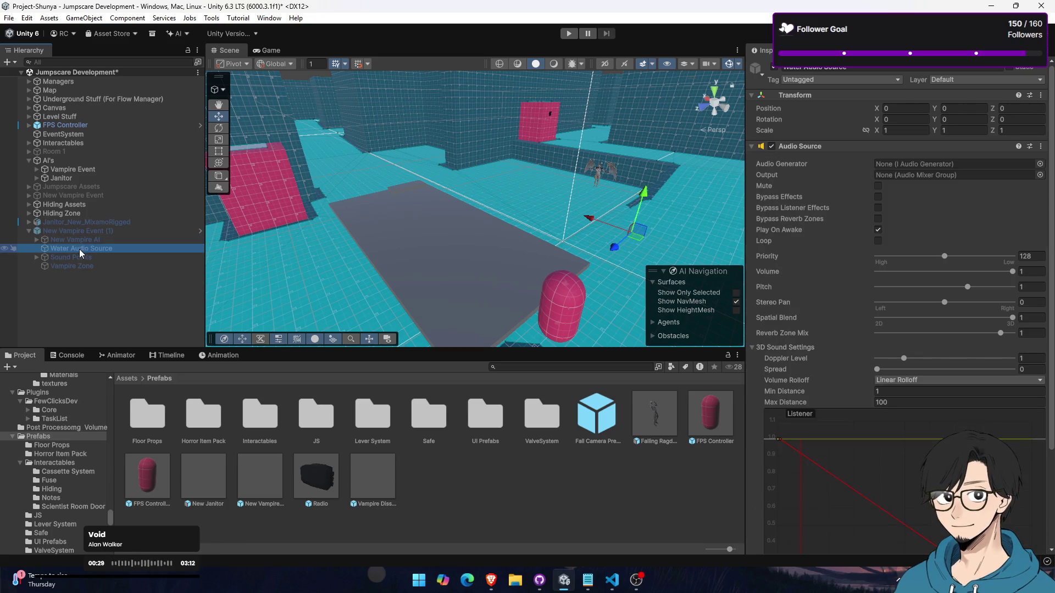
left_click(80, 257)
left_click(83, 240)
left_click(84, 256)
left_click(85, 232)
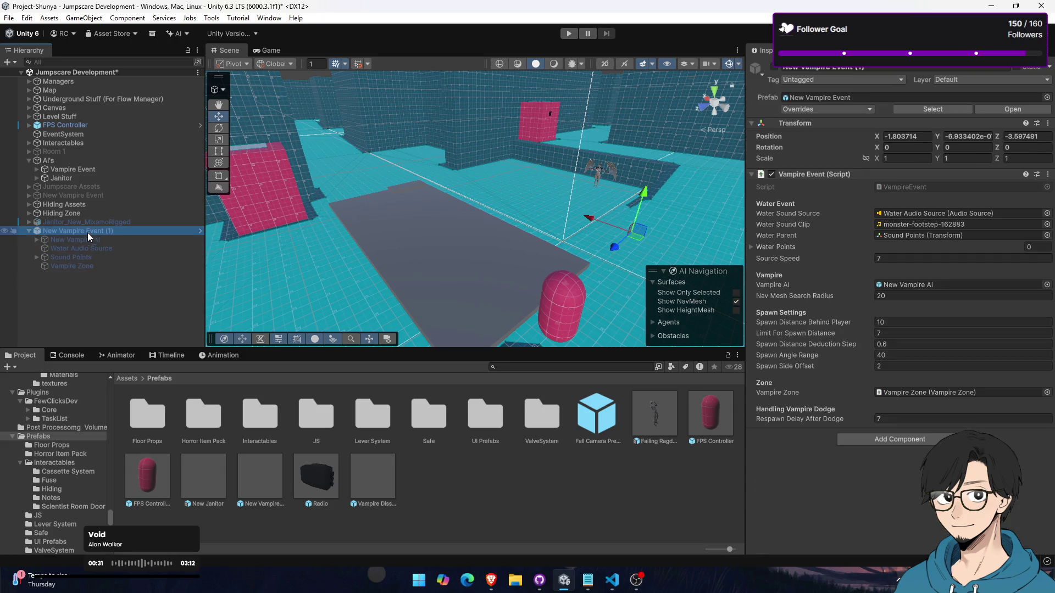
Frame the placed New Vampire Event (1) and raise it to Y 4.76
left_click_drag(631, 227, 197, 235)
key("f")
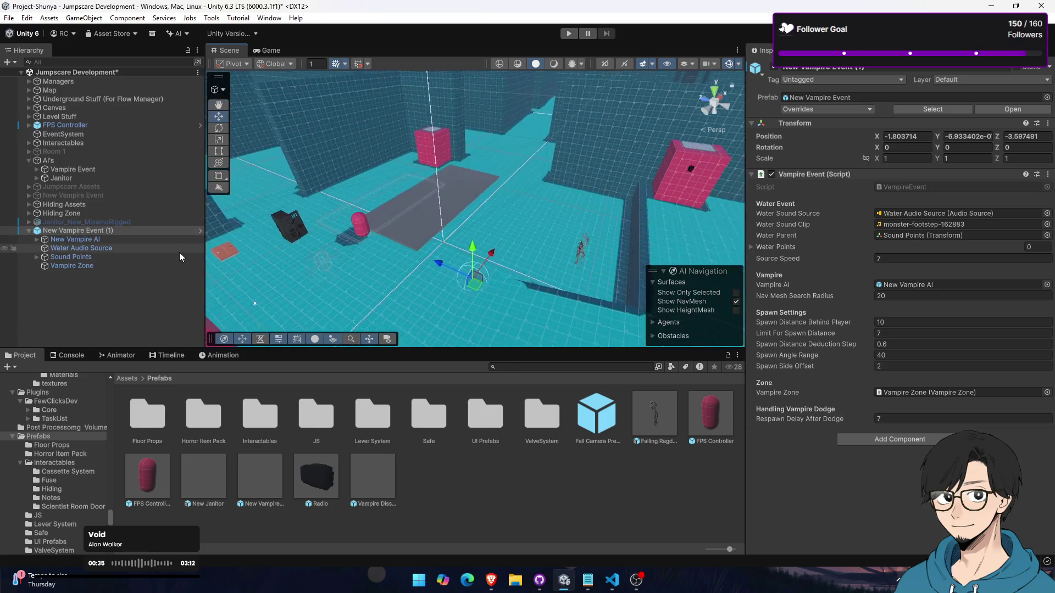
left_click(119, 232)
left_click_drag(467, 244, 442, 179)
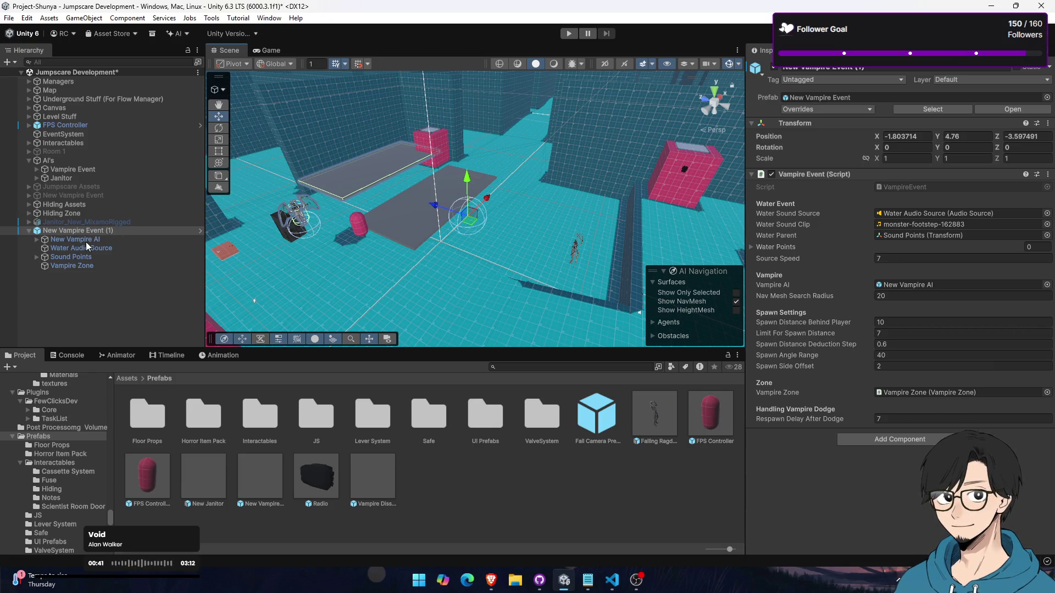
Check the New Vampire AI components, then delete New Vampire Event (1) from the scene
left_click(91, 240)
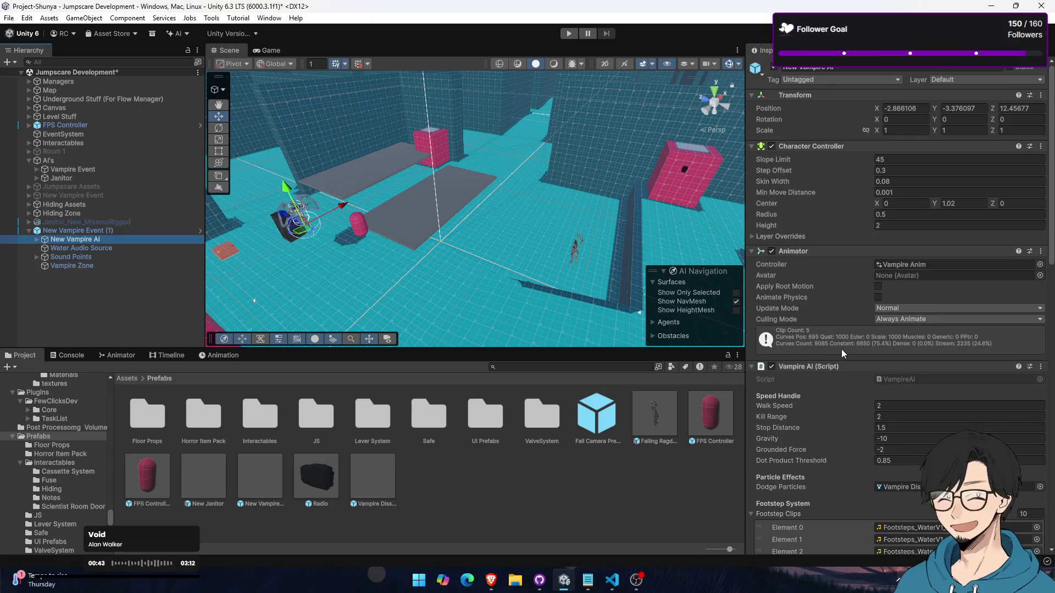
scroll(840, 348, "down", 15)
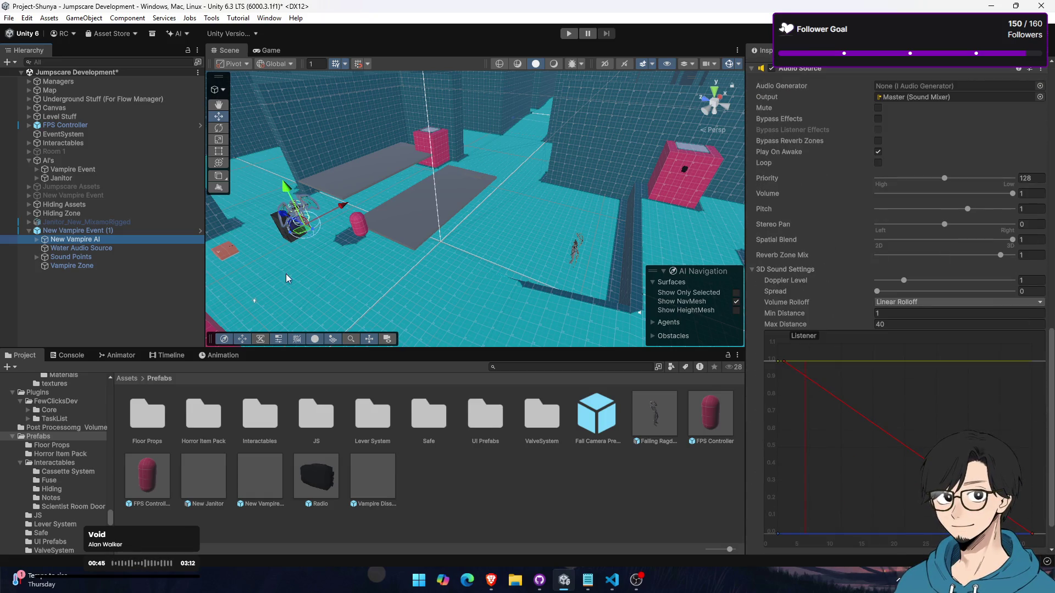
left_click(108, 233)
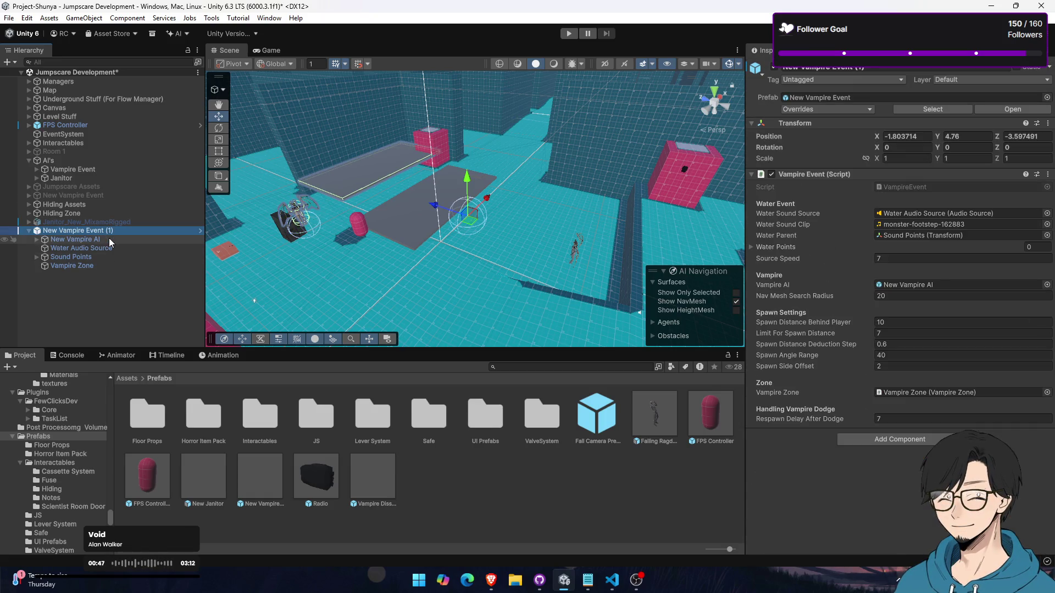
key("Delete")
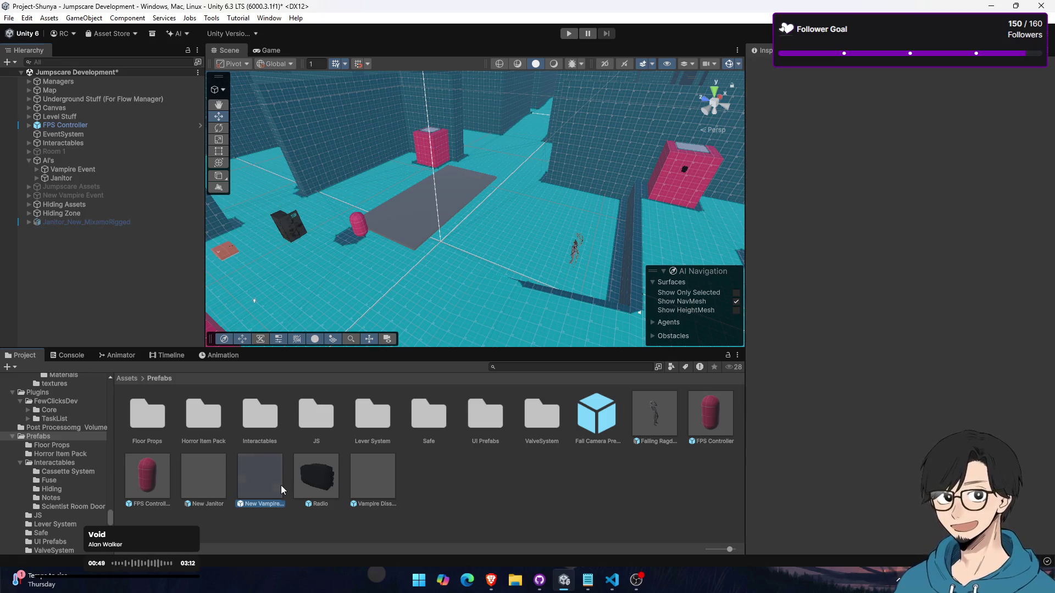
Expand the scene's Vampire Event and frame its Vampire, Audio Source, Sound Points and Vampire Zone
left_click(276, 480)
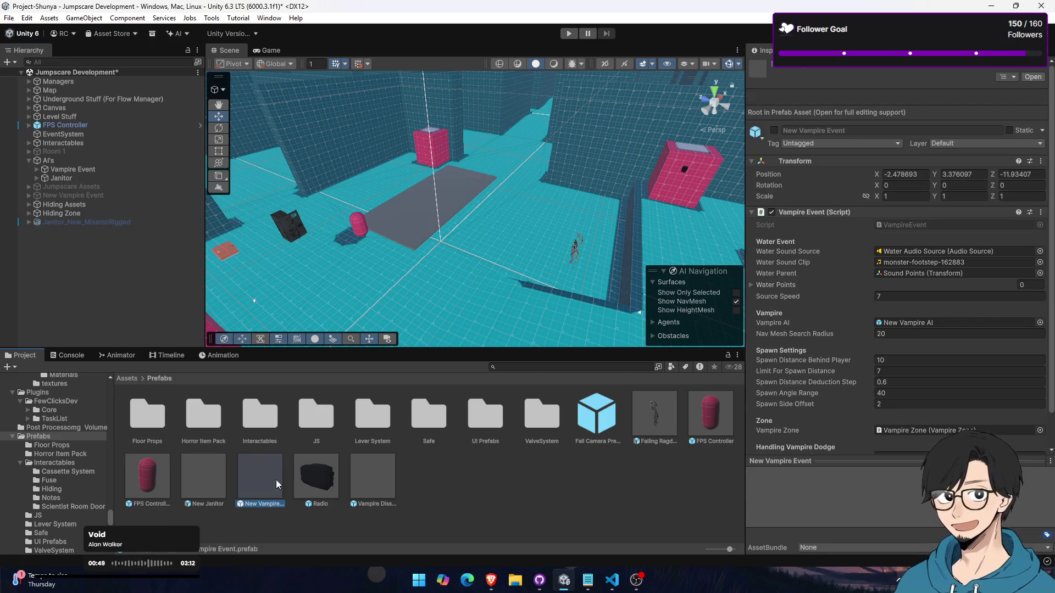
left_click(91, 169)
left_click(37, 171)
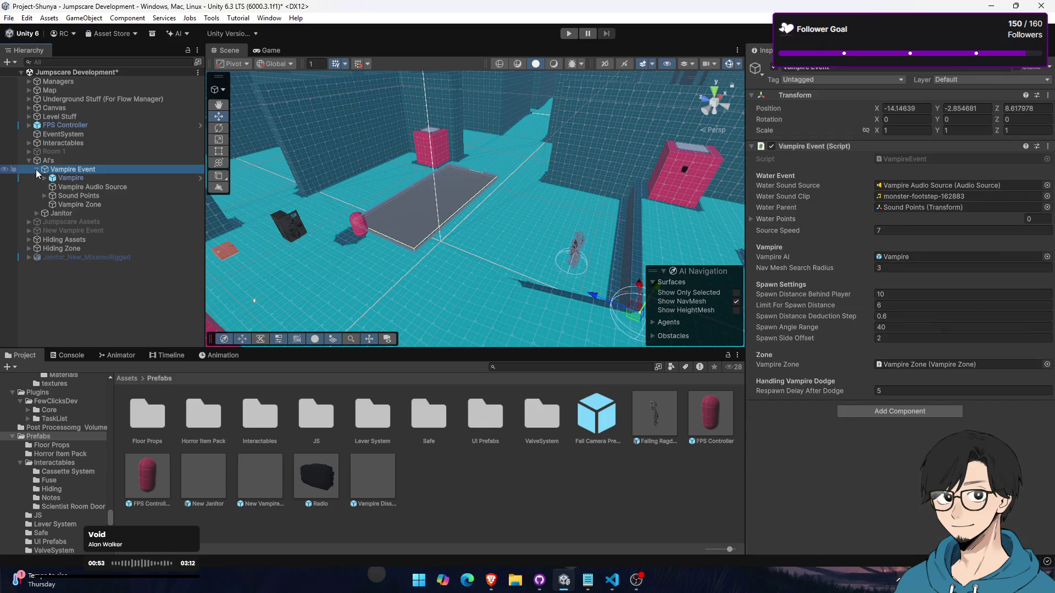
double_click(88, 178)
double_click(91, 187)
double_click(94, 197)
double_click(95, 204)
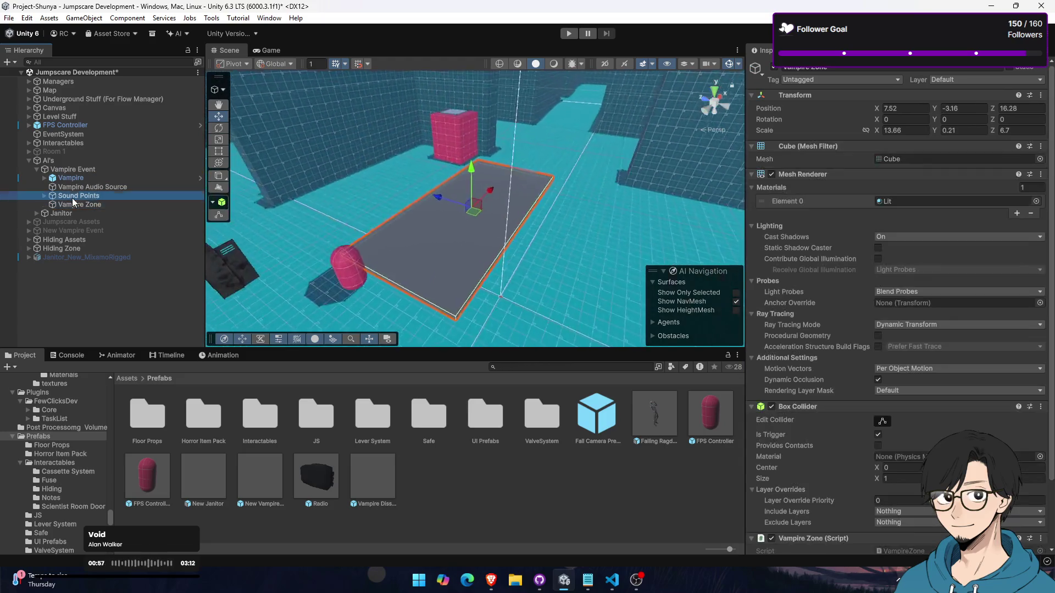
double_click(78, 196)
double_click(65, 187)
left_click(65, 178)
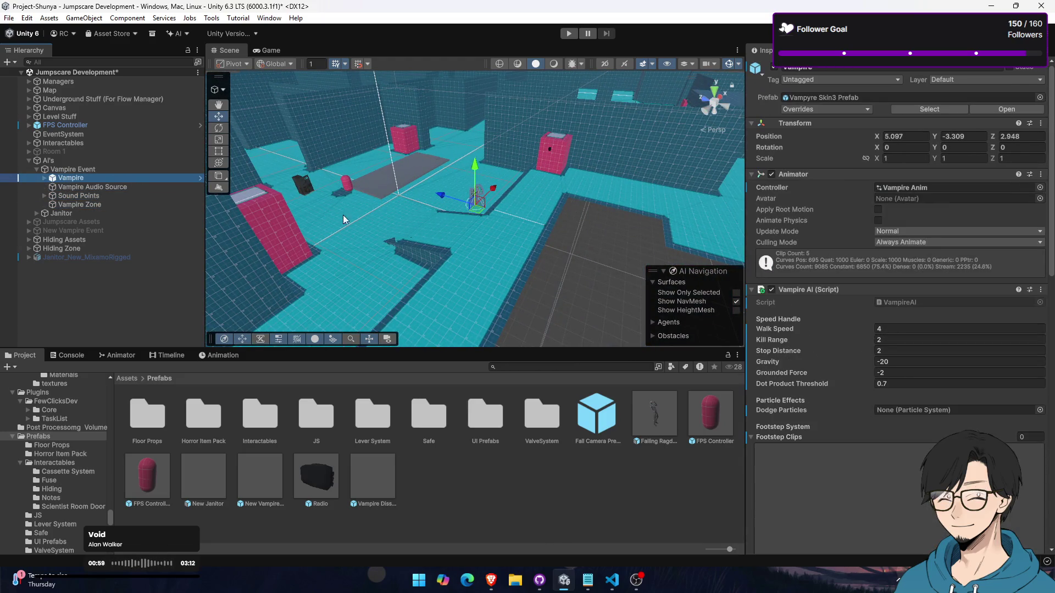
scroll(845, 351, "down", 5)
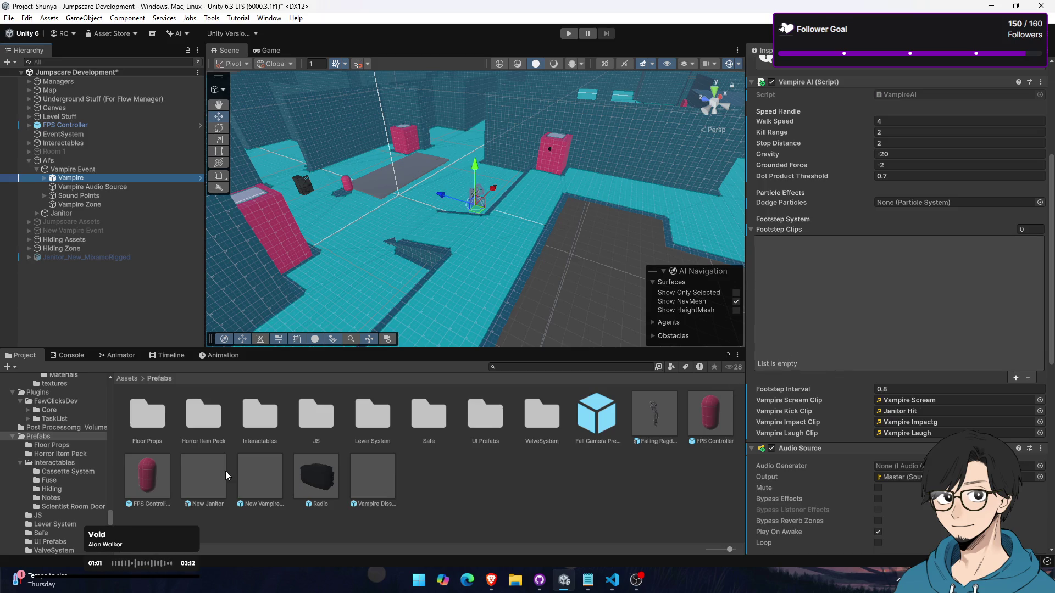
Open the New Vampire Event prefab, review its New Vampire AI settings, and exit Prefab Mode
double_click(251, 476)
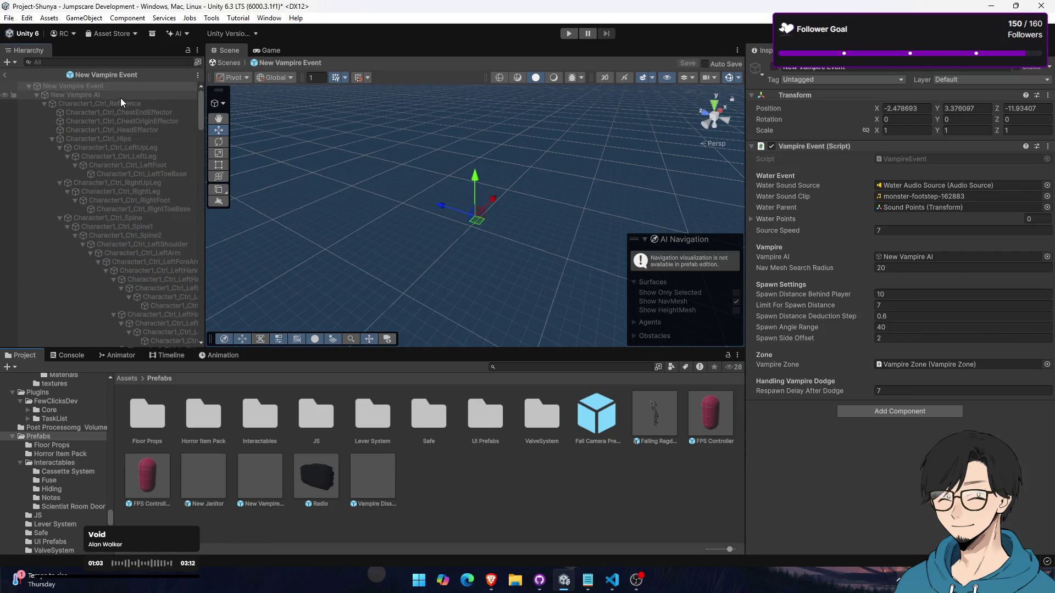
left_click(120, 98)
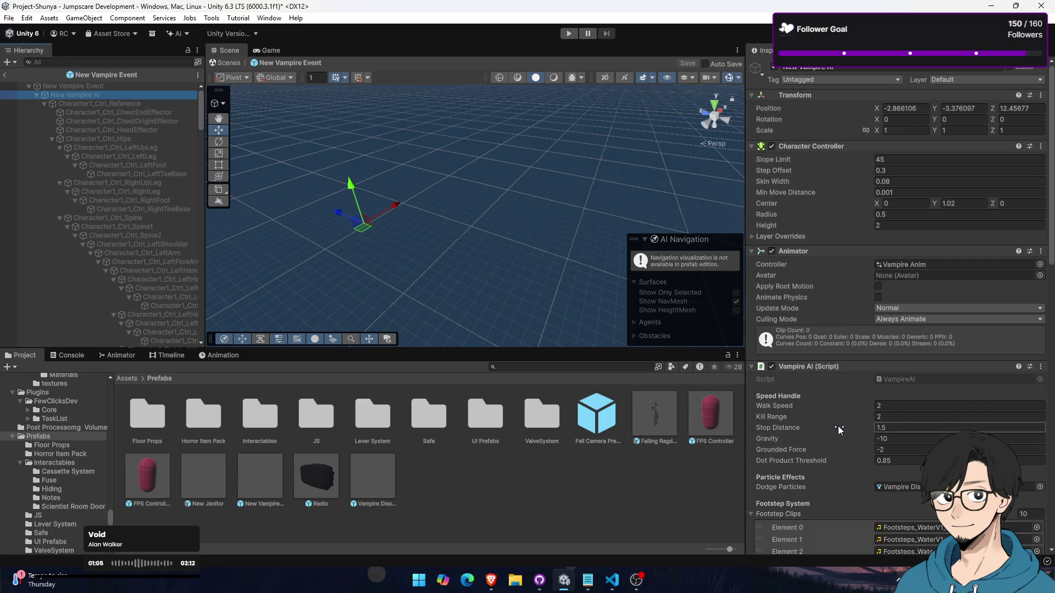
scroll(839, 426, "down", 10)
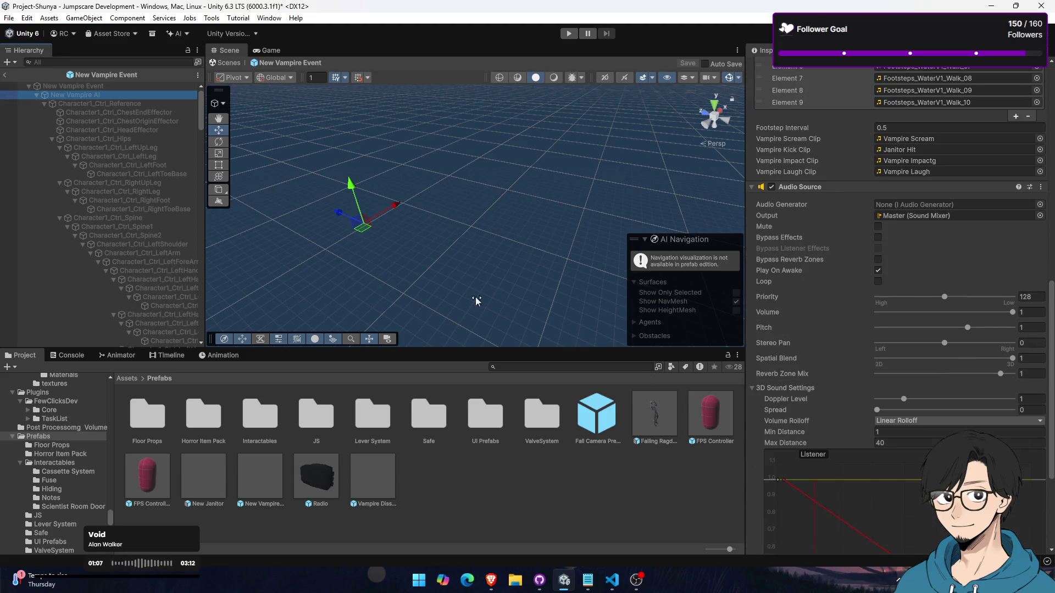
left_click(4, 75)
Recheck the scene Vampire's AI settings, then open the Assets/Scenes folder
left_click(123, 169)
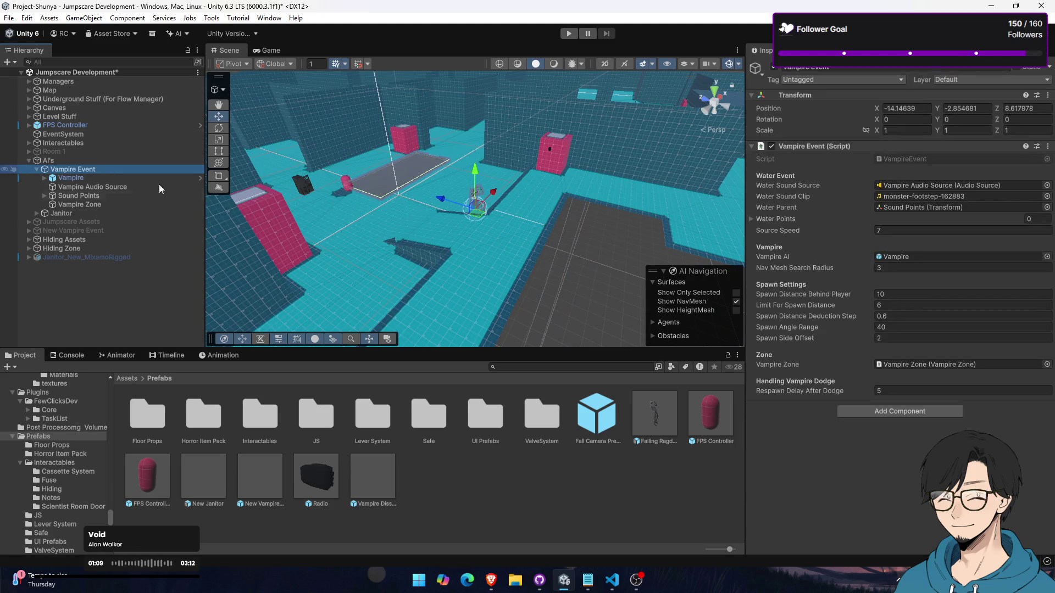
left_click(133, 179)
scroll(836, 351, "down", 8)
scroll(836, 350, "up", 4)
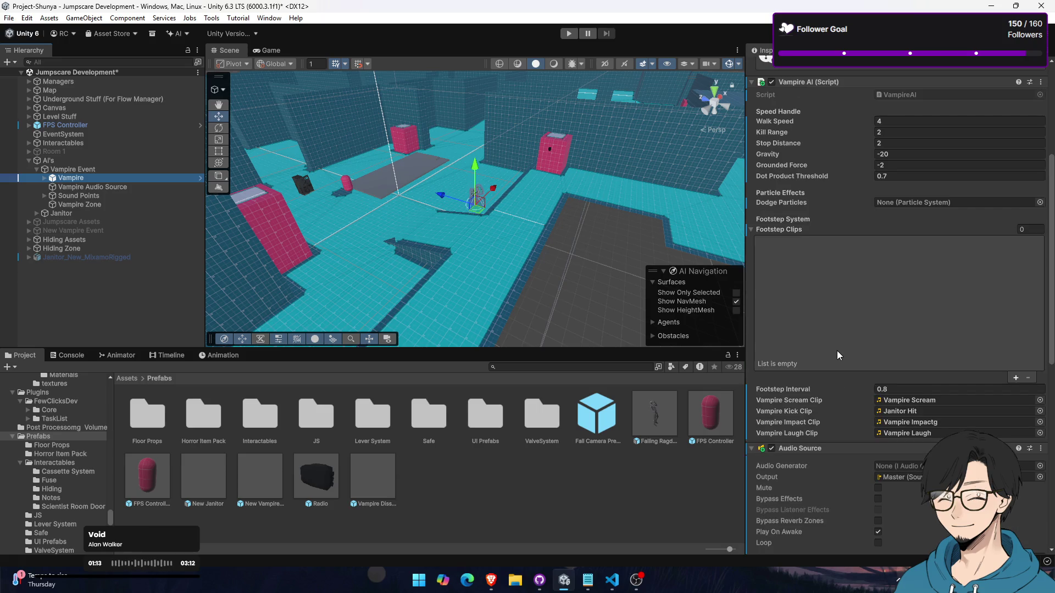
left_click(123, 379)
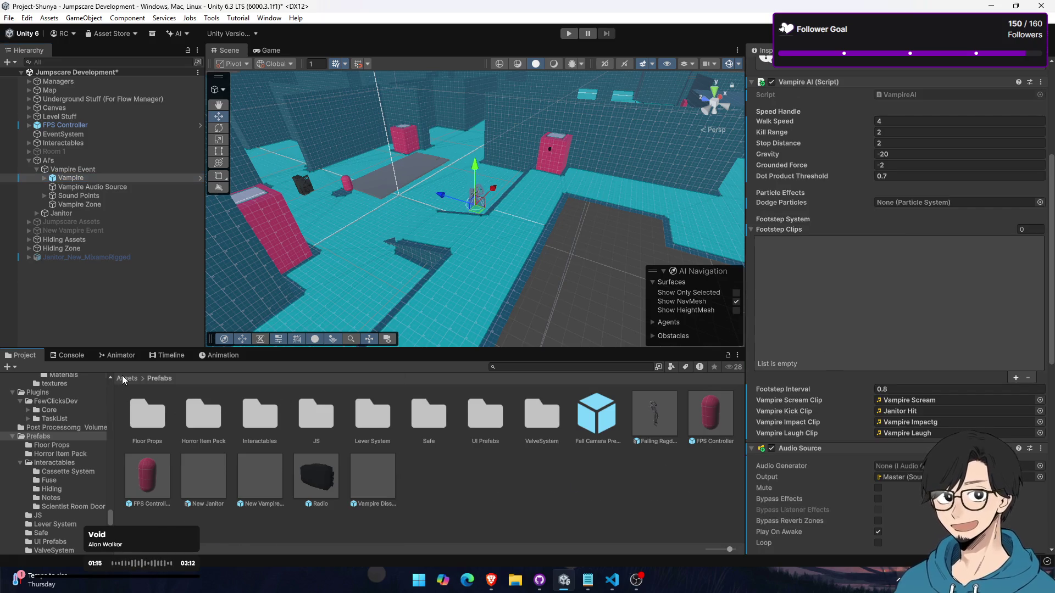
double_click(330, 469)
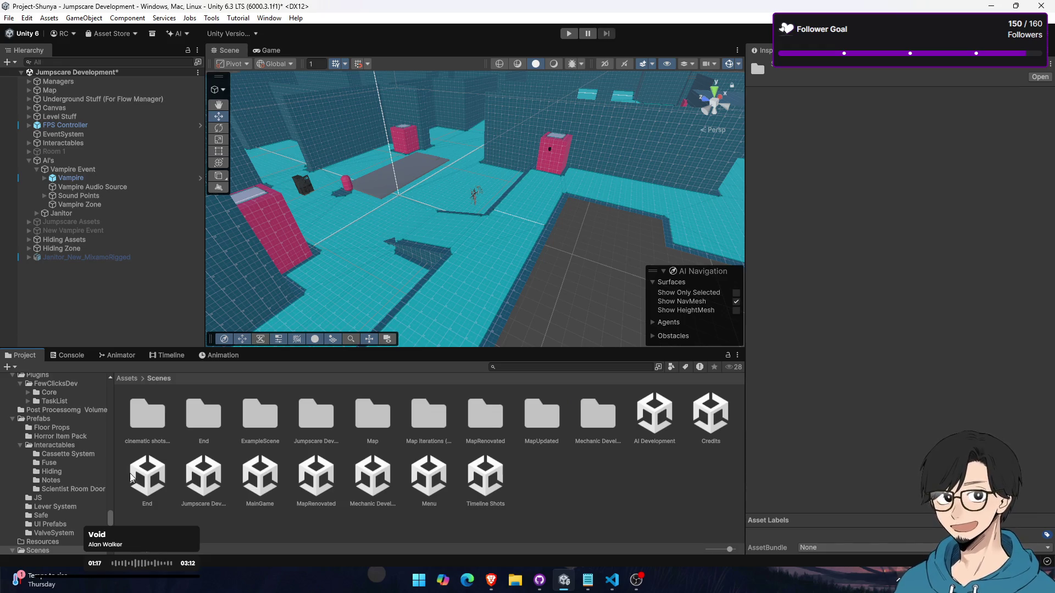
Open MapRenovated without saving Jumpscare Development, and orbit to the corridor's Locked Door
double_click(331, 487)
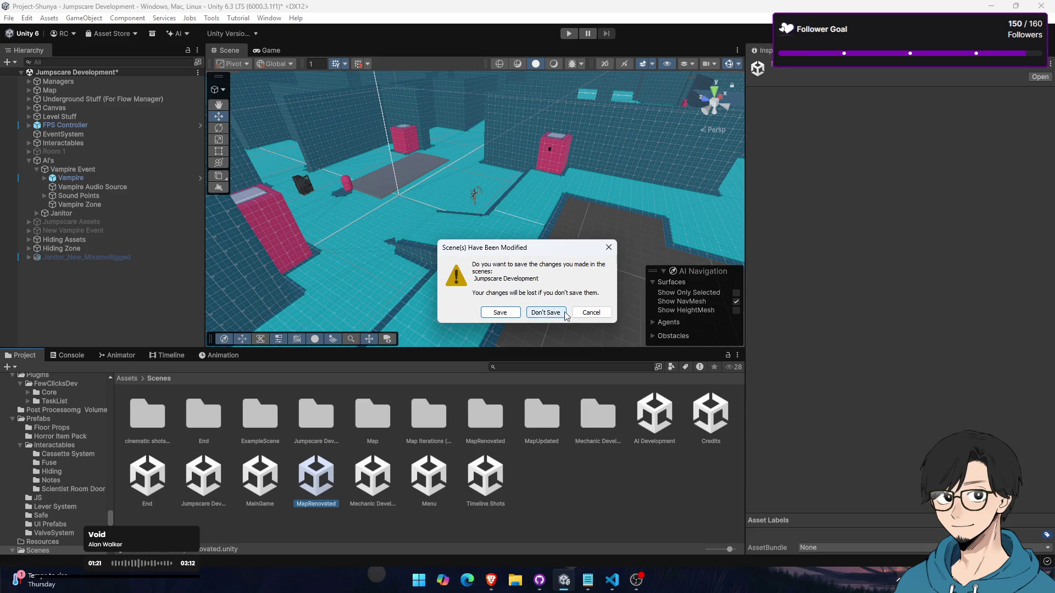
left_click(565, 315)
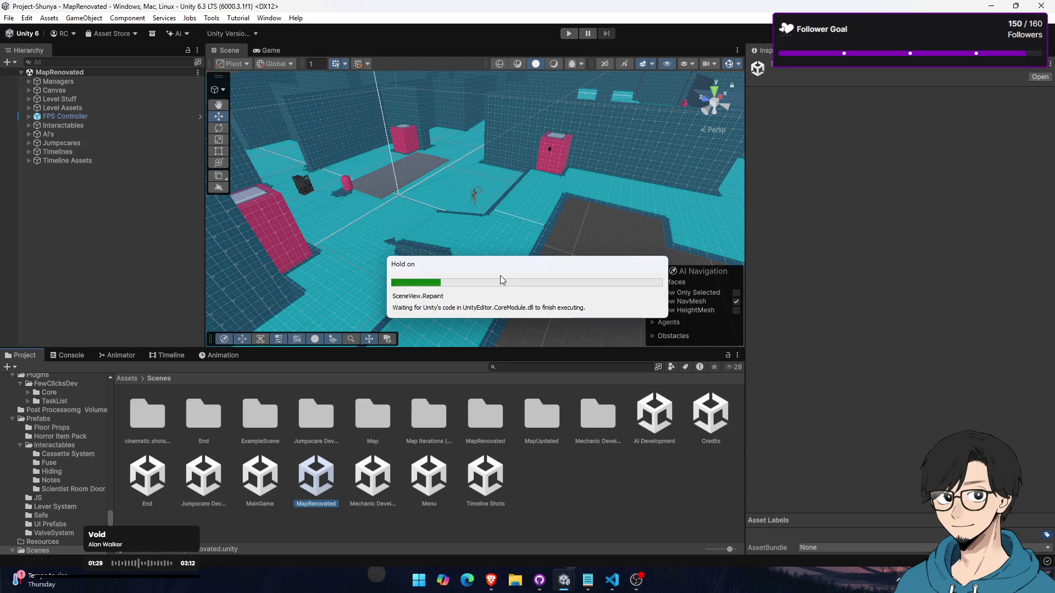
mouse_move(435, 257)
left_mouse_down()
mouse_move(573, 191)
mouse_move(564, 198)
left_mouse_up()
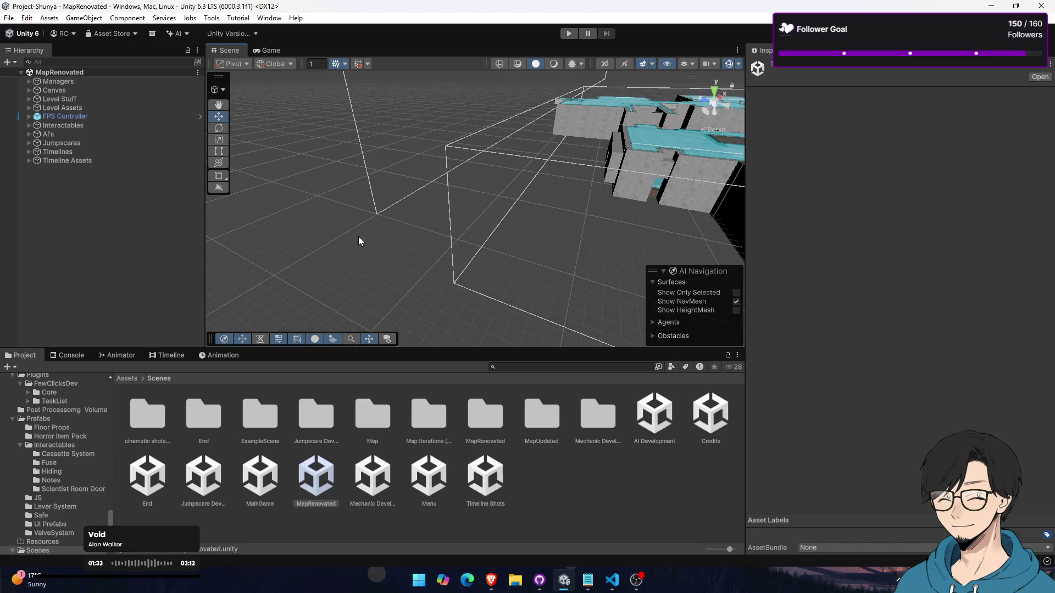
left_click_drag(360, 241, 534, 189)
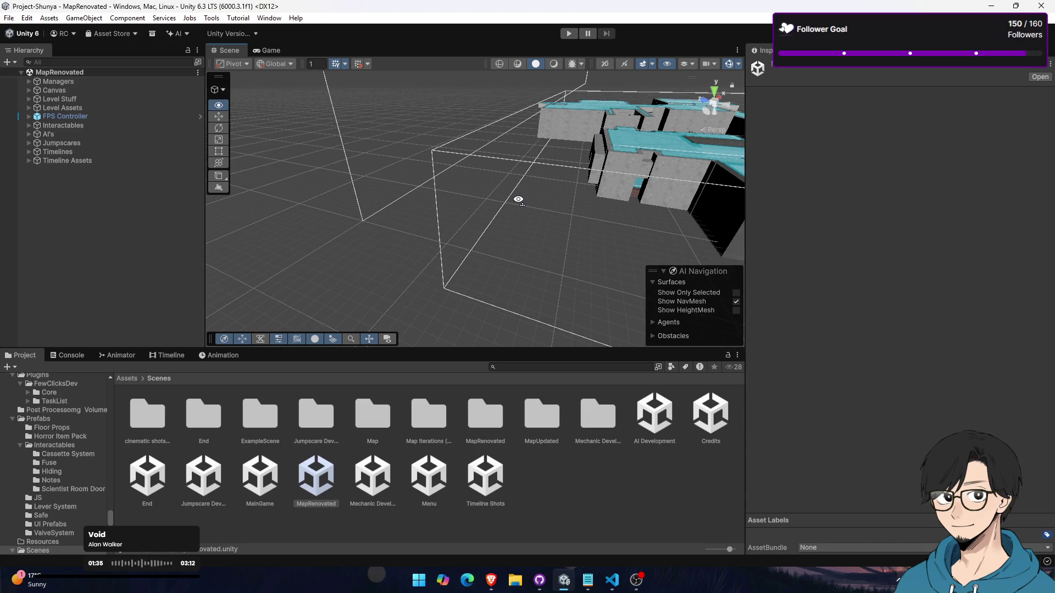
mouse_move(518, 199)
left_mouse_down()
mouse_move(426, 250)
mouse_move(482, 224)
mouse_move(537, 223)
mouse_move(553, 207)
mouse_move(685, 213)
mouse_move(291, 198)
mouse_move(231, 162)
mouse_move(309, 150)
mouse_move(617, 165)
mouse_move(348, 266)
mouse_move(471, 236)
mouse_move(502, 242)
mouse_move(494, 275)
mouse_move(418, 219)
left_mouse_up()
Select both Locked Door door_1 objects and add a Nav Mesh Obstacle to them
left_click(418, 219)
left_click(140, 231)
left_click(142, 239)
left_click(141, 227)
left_click(142, 240, "ctrl")
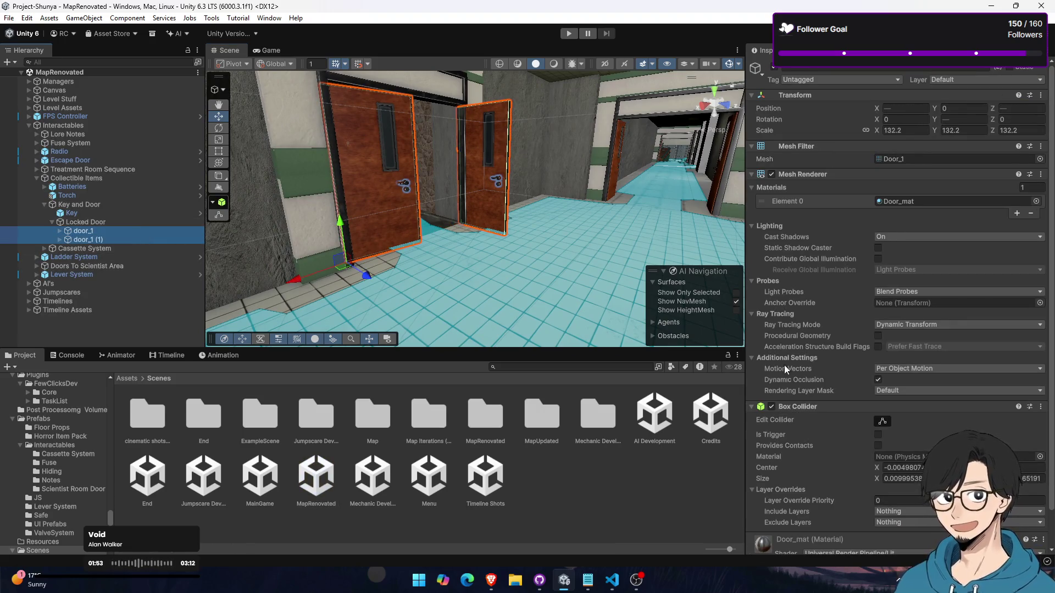
scroll(780, 401, "down", 1)
left_click(853, 544)
type("navmes")
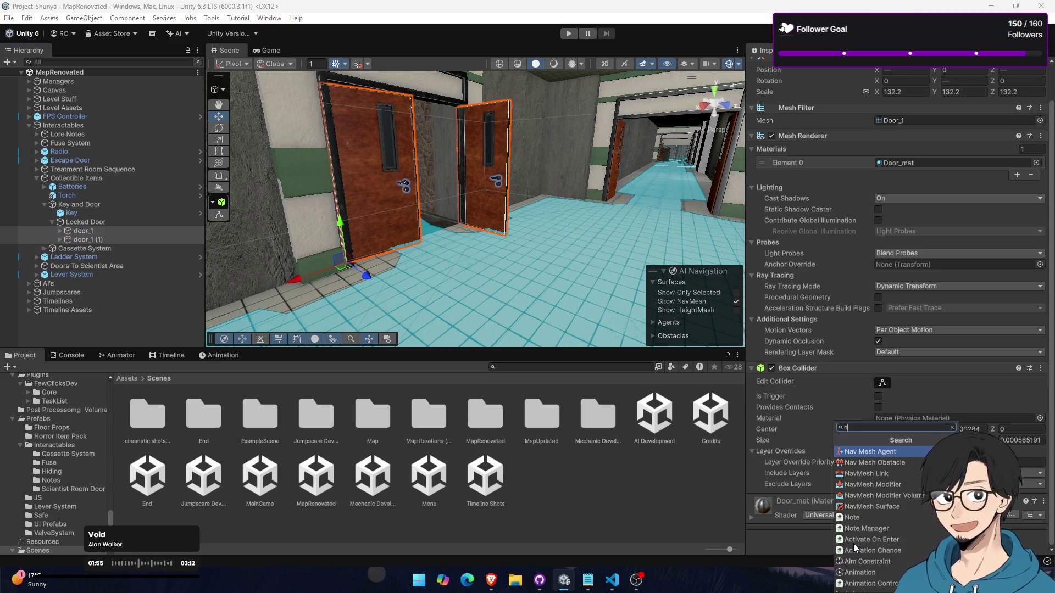
key("Down")
key("Return")
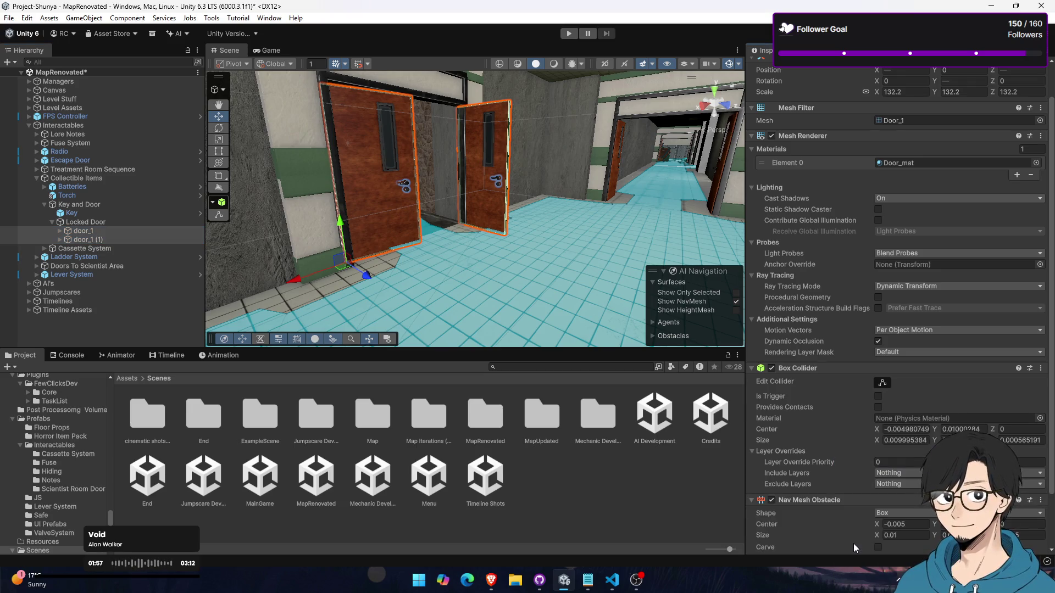
Enable Carve on the locked doors' Nav Mesh Obstacle and adjust its Move Threshold
mouse_move(512, 263)
left_mouse_down()
mouse_move(486, 255)
mouse_move(461, 269)
left_mouse_up()
scroll(897, 456, "down", 2)
left_click(877, 485)
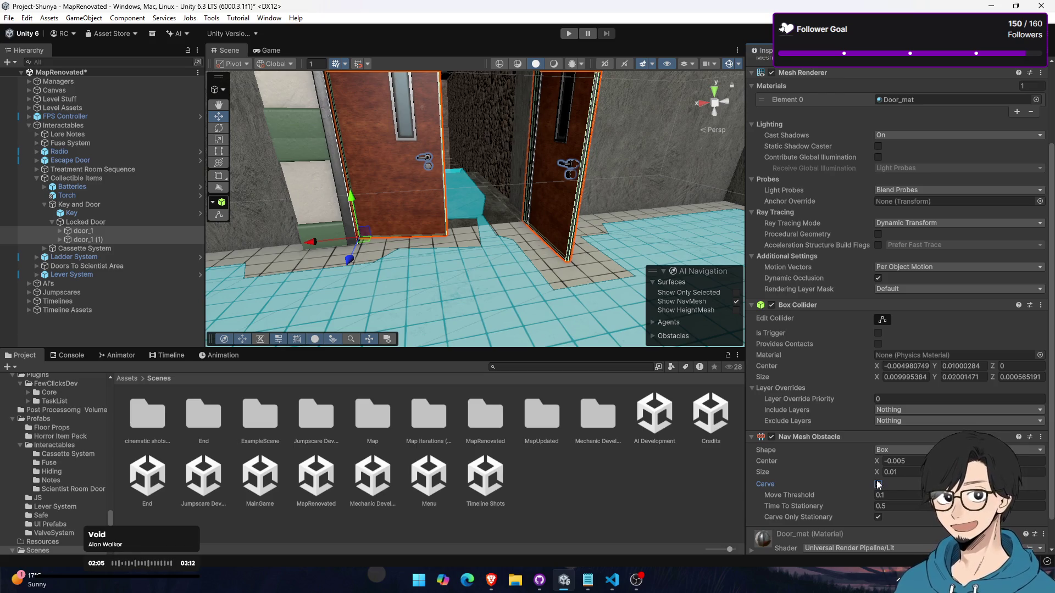
mouse_move(807, 497)
left_mouse_down()
mouse_move(792, 497)
mouse_move(889, 494)
mouse_move(789, 506)
left_mouse_up()
Test-rotate one locked door open, then undo the rotation
left_click(150, 231)
left_click(189, 239)
left_click(218, 127)
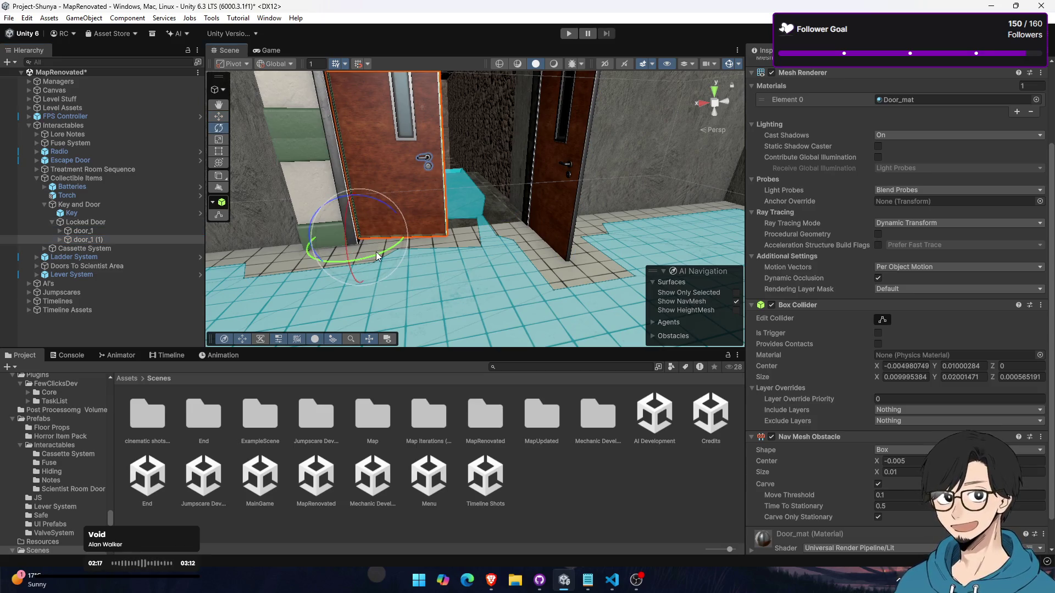
left_click_drag(377, 256, 358, 256)
key("ctrl+z")
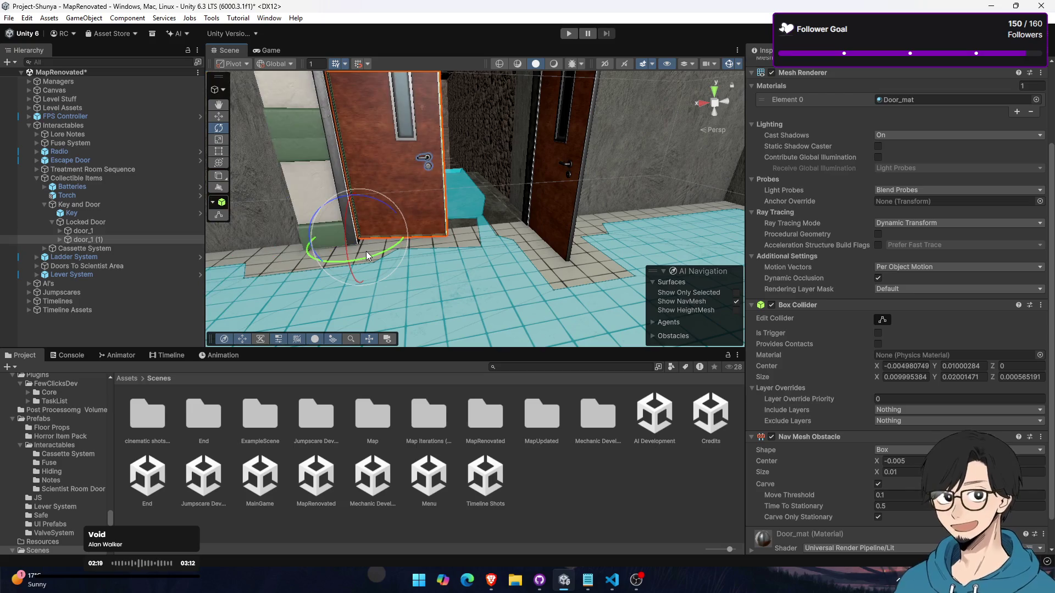
left_click_drag(357, 278, 339, 199)
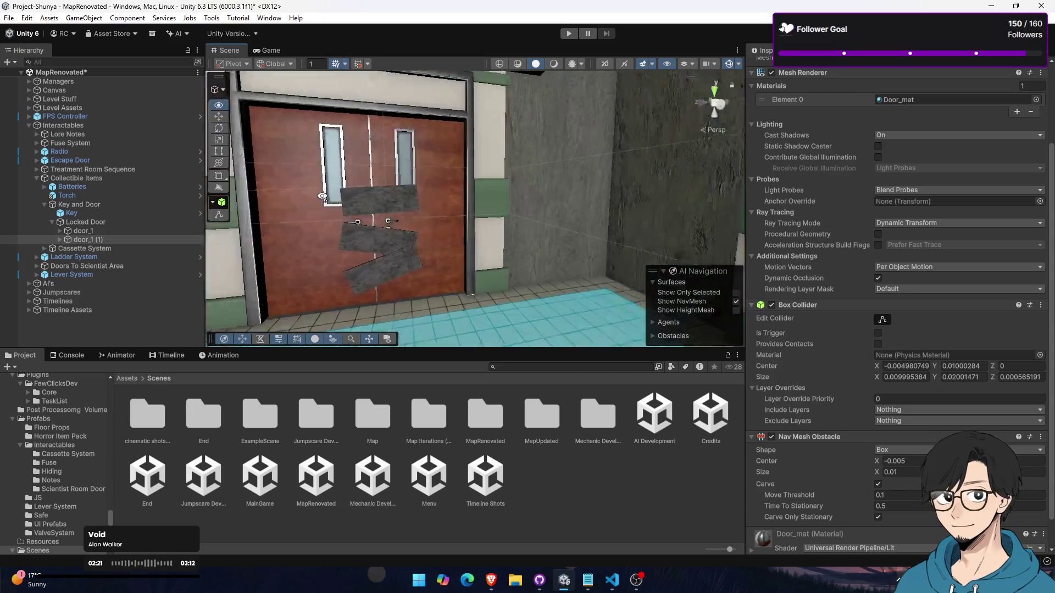
Select both scientist-area doors and briefly deactivate them to view the room
left_click(421, 259)
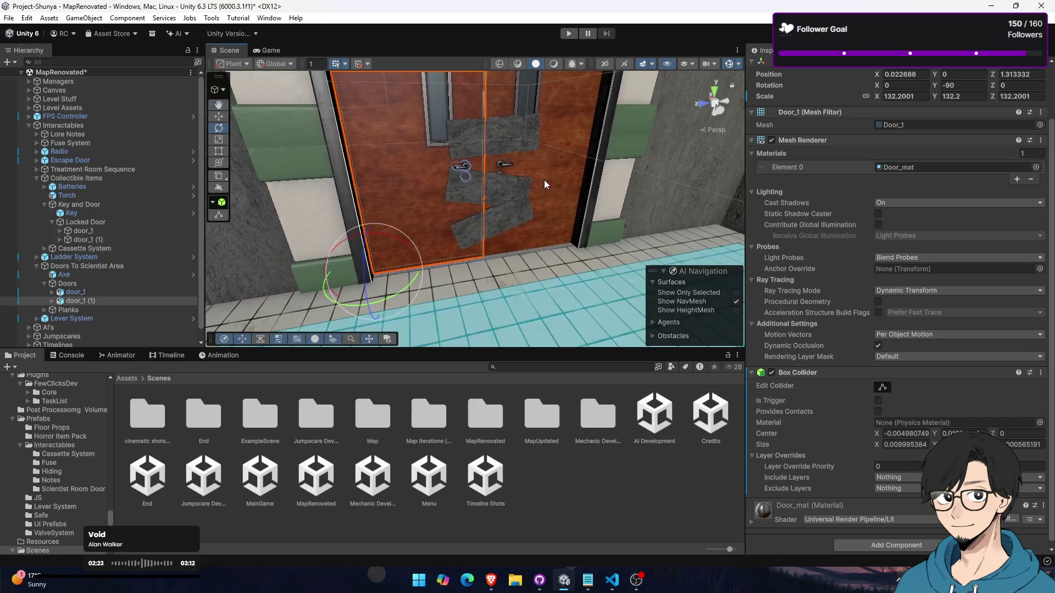
left_click(545, 184, "shift")
mouse_move(544, 184)
left_mouse_down()
mouse_move(675, 181)
mouse_move(708, 165)
mouse_move(754, 86)
left_mouse_up()
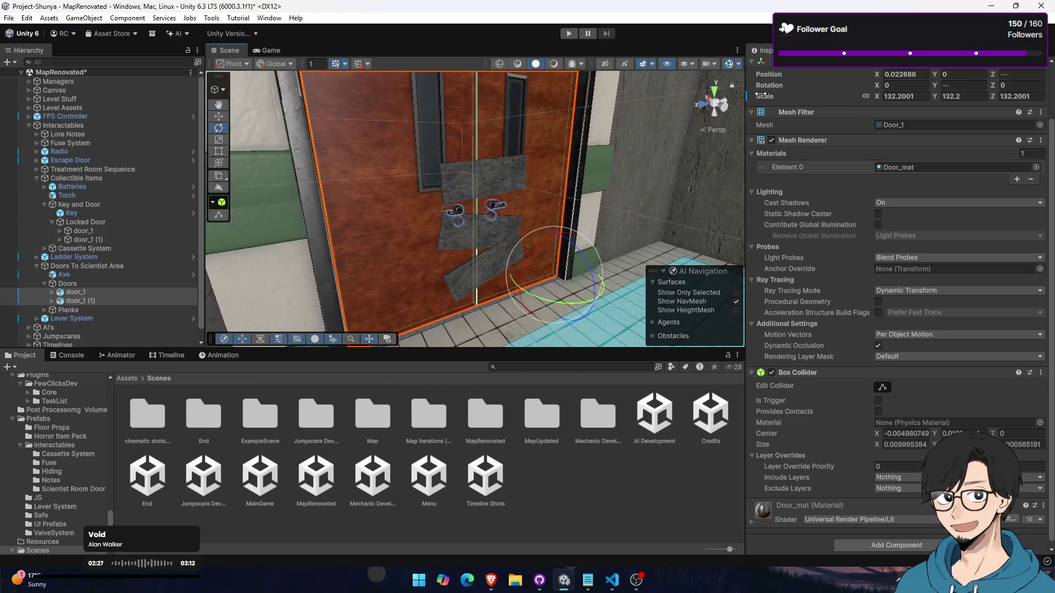
scroll(761, 83, "up", 2)
left_click(775, 67)
mouse_move(473, 215)
left_mouse_down()
mouse_move(470, 256)
mouse_move(453, 243)
mouse_move(440, 258)
mouse_move(725, 269)
mouse_move(519, 259)
left_mouse_up()
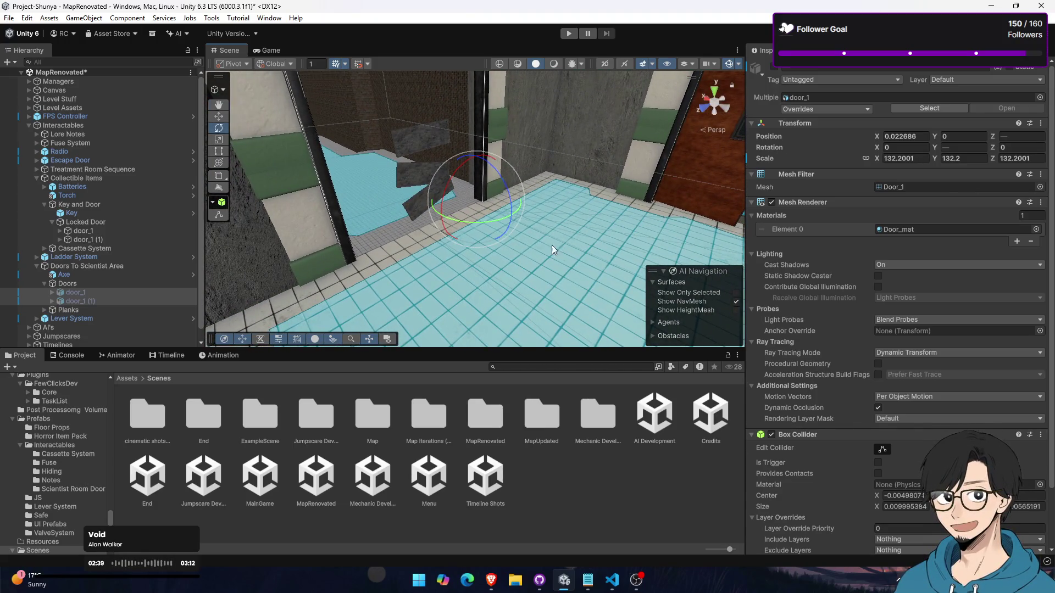
left_click(773, 68)
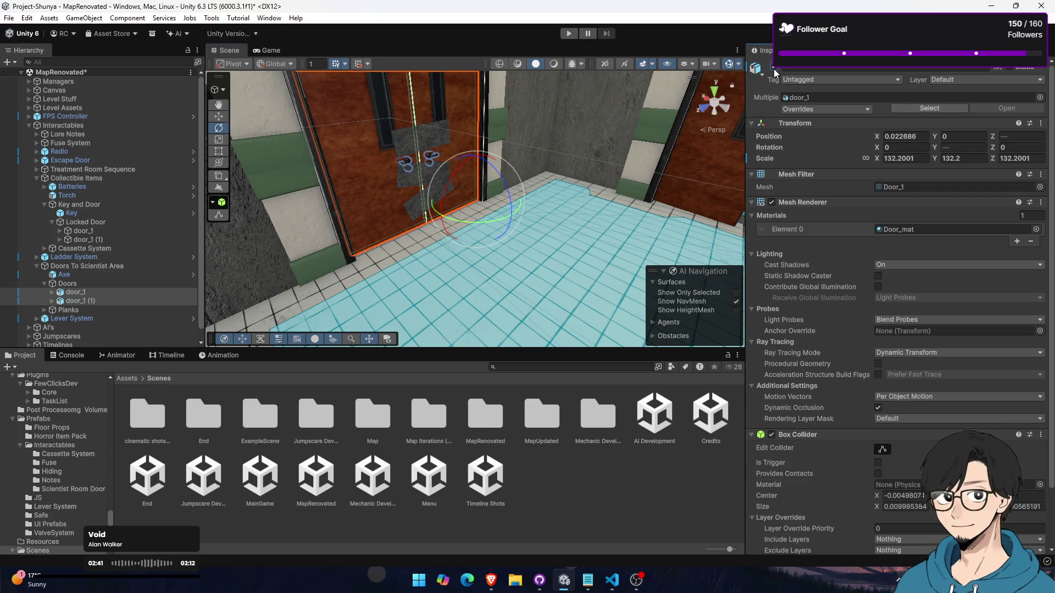
Add a Nav Mesh Obstacle to both scientist-area doors
scroll(860, 439, "down", 3)
left_click(893, 542)
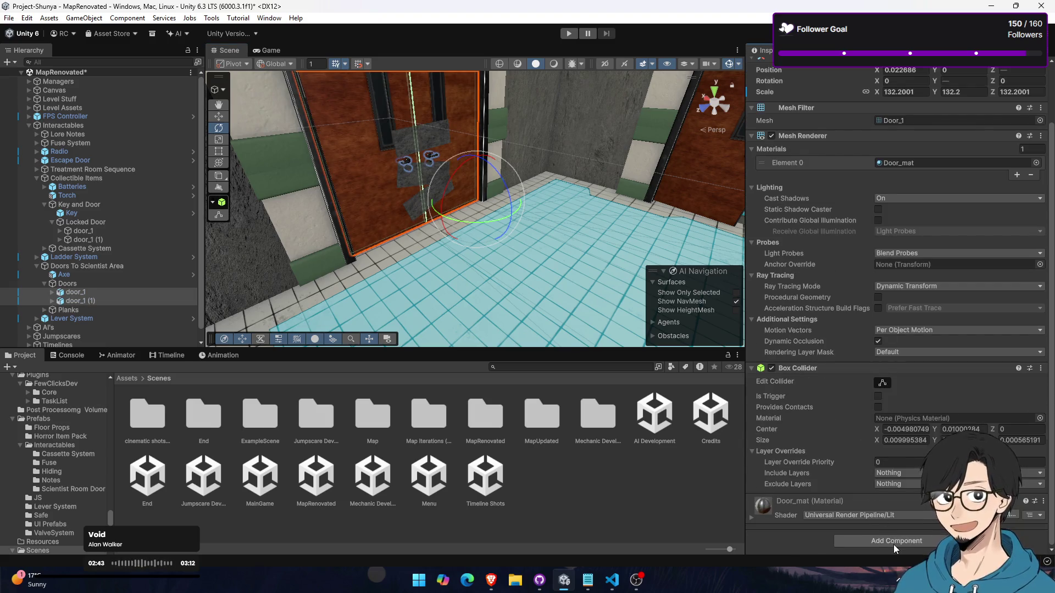
left_click(882, 464)
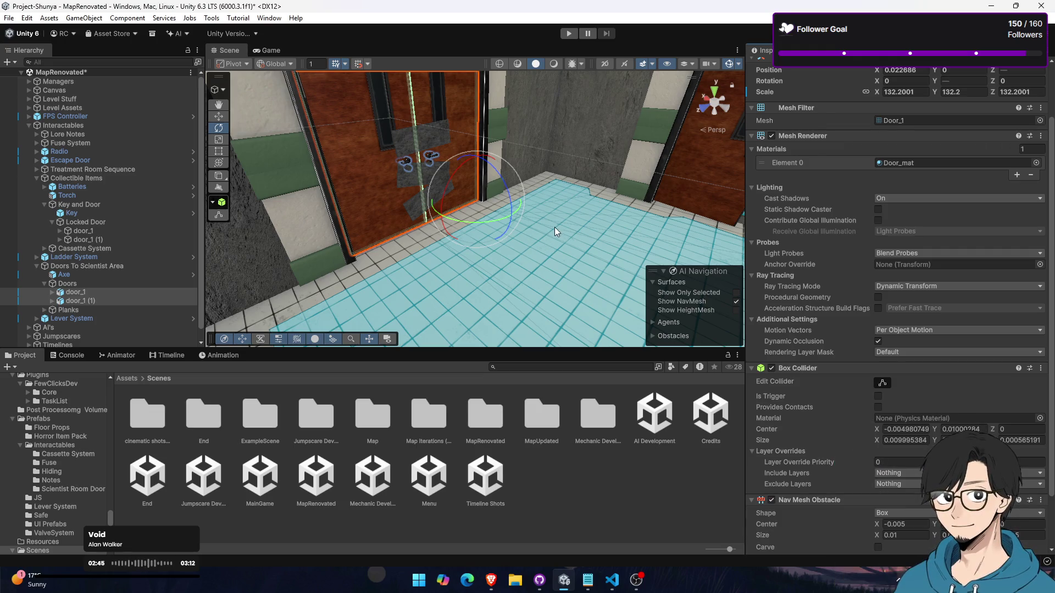
mouse_move(686, 187)
left_mouse_down()
mouse_move(707, 166)
mouse_move(231, 203)
left_mouse_up()
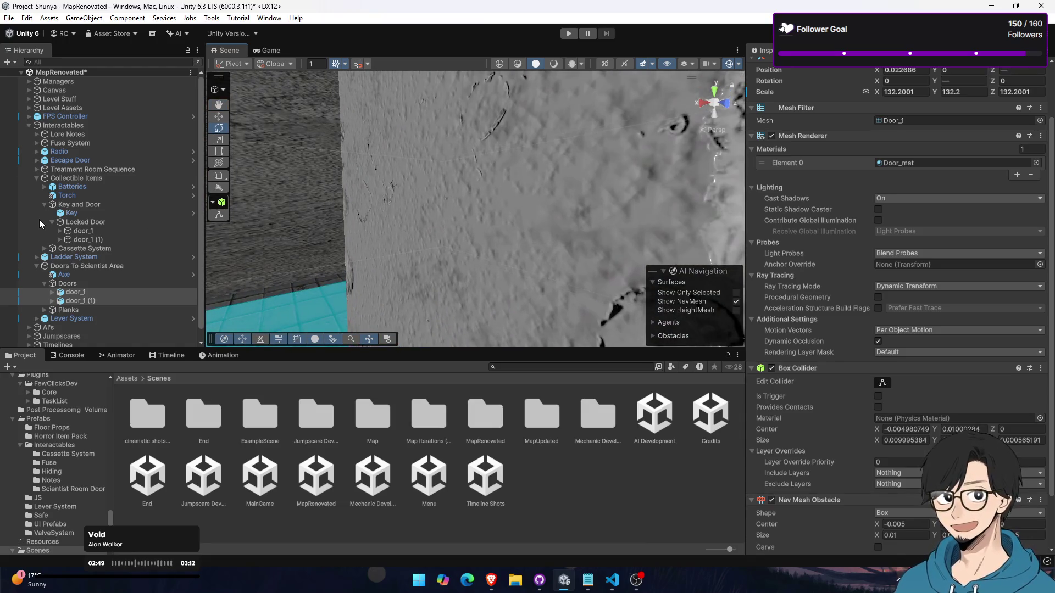
Save the MapRenovated scene and frame the existing Vampire Event under AI's
left_click(27, 123)
left_click(87, 220)
key("ctrl+s")
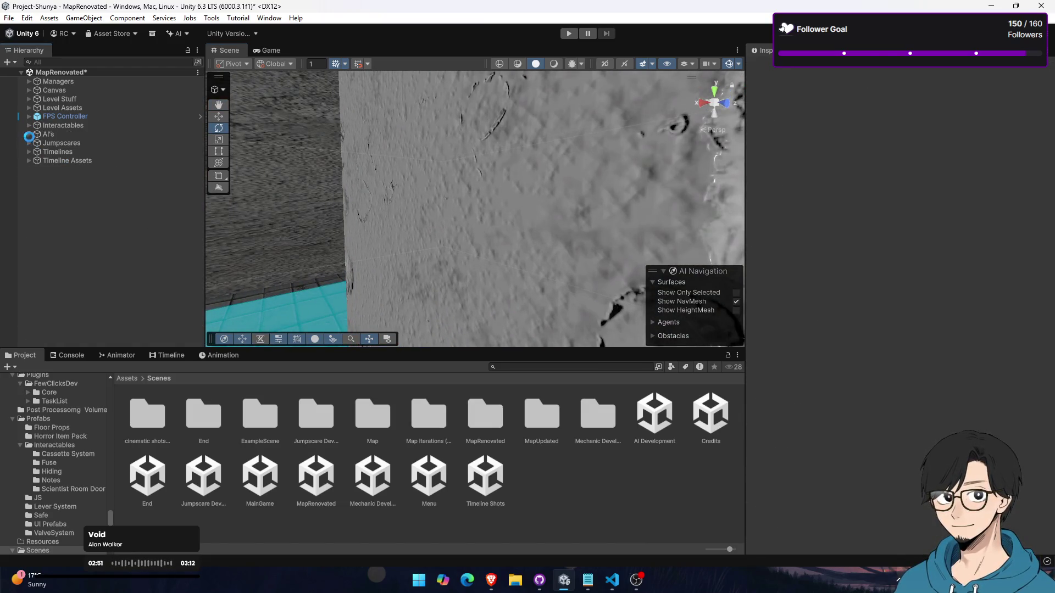
left_click(28, 134)
left_click(64, 142)
double_click(70, 144)
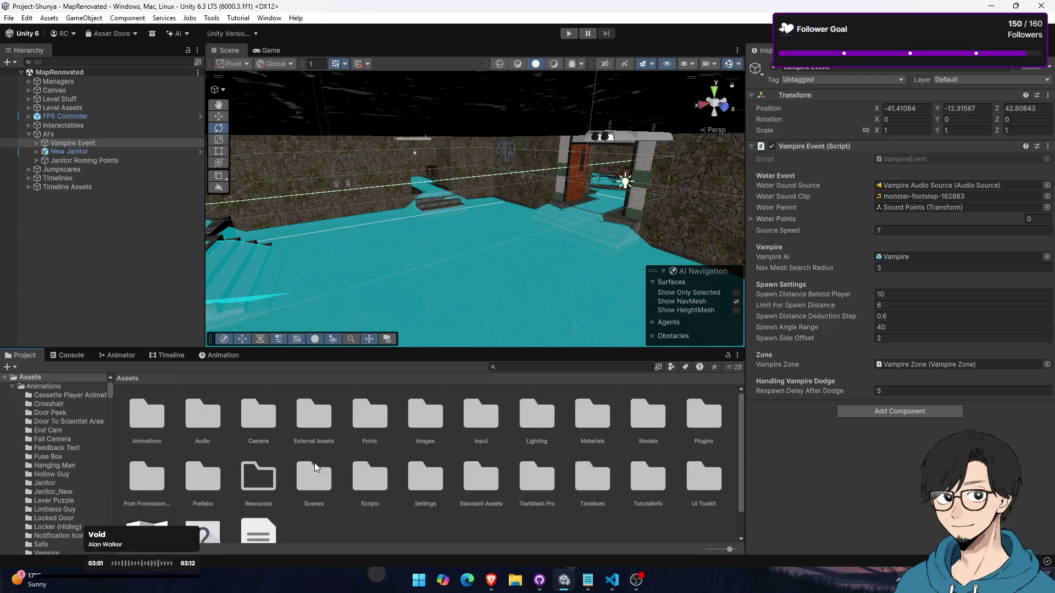
Drag a New Vampire Event prefab from Prefabs under AI's and switch to the Move tool
double_click(193, 483)
left_click_drag(265, 486, 90, 149)
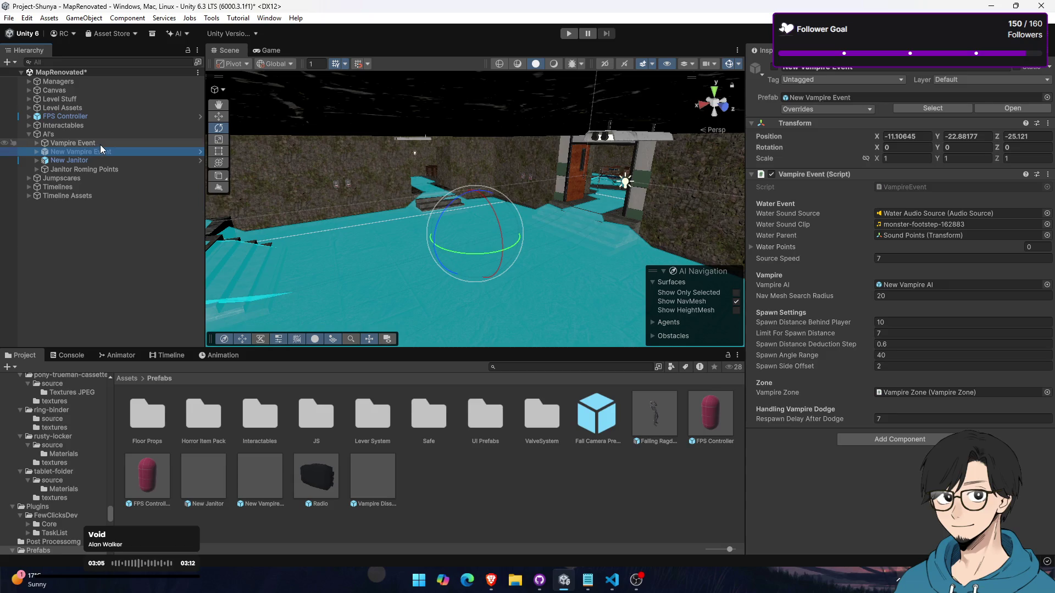
left_click(779, 69)
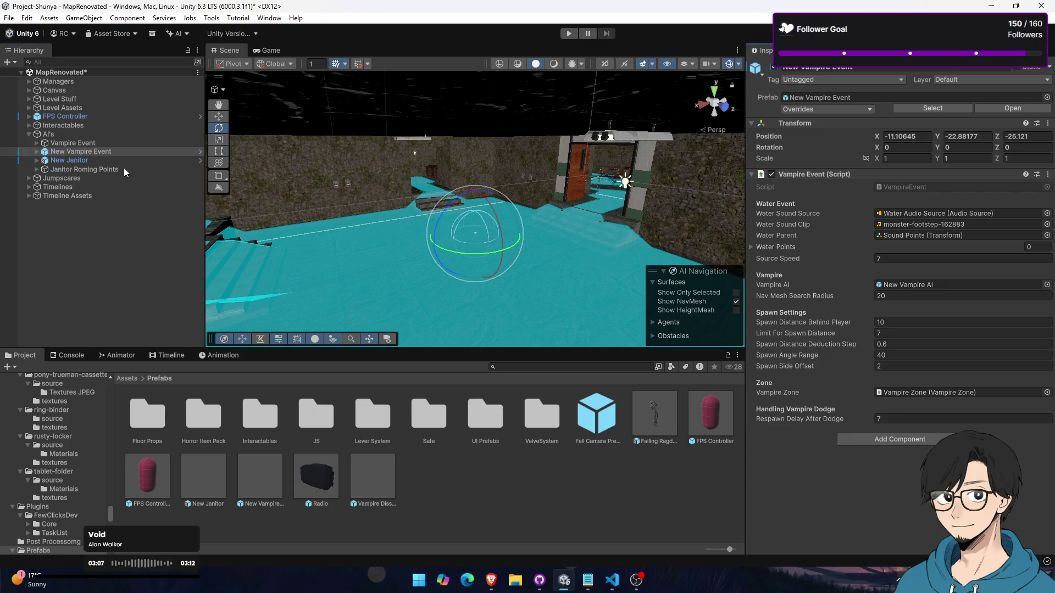
left_click(218, 116)
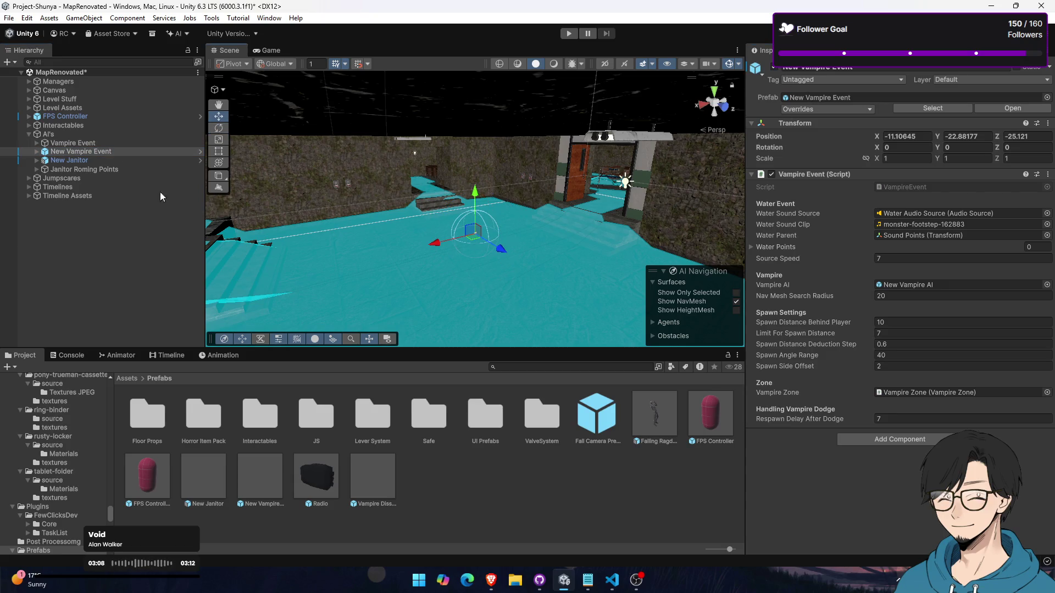
Expand New Vampire Event and inspect its AI, Water Audio Source, Sound Points and Vampire Zone
left_click(37, 152)
left_click(85, 161)
left_click(95, 170)
left_click(98, 178)
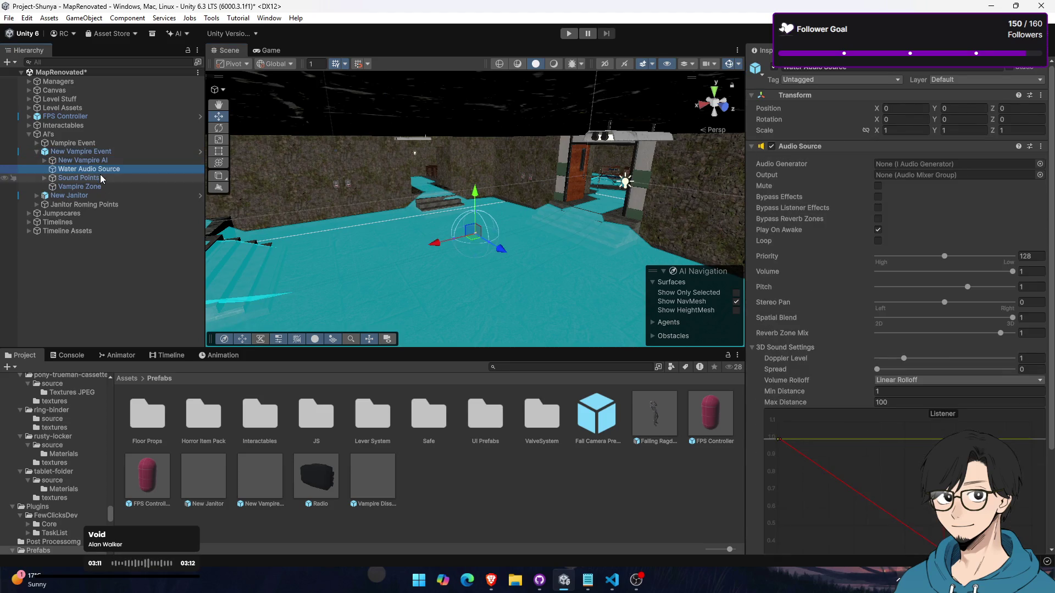
left_click(101, 186)
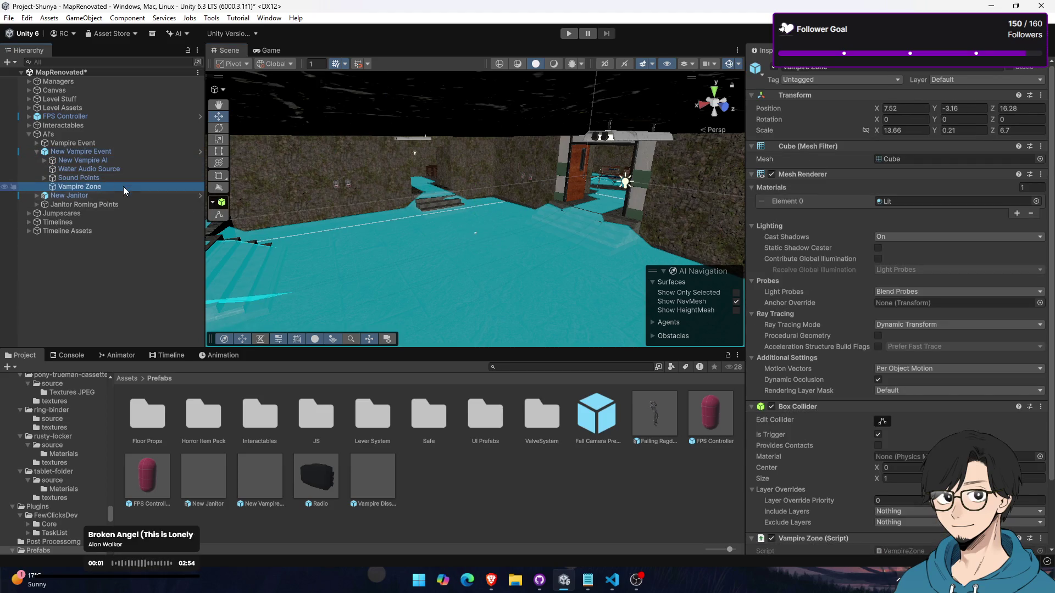
double_click(91, 187)
mouse_move(467, 192)
left_mouse_down()
mouse_move(454, 129)
mouse_move(783, 331)
mouse_move(792, 311)
mouse_move(370, 185)
mouse_move(478, 121)
mouse_move(472, 127)
left_mouse_up()
Drag New Vampire Event across the floor to -19.29, -20.44, -38.37
left_click(113, 151)
mouse_move(468, 199)
left_mouse_down()
mouse_move(415, 255)
mouse_move(388, 241)
mouse_move(361, 153)
mouse_move(377, 205)
mouse_move(367, 329)
mouse_move(330, 264)
mouse_move(260, 222)
mouse_move(246, 193)
left_mouse_up()
mouse_move(417, 190)
left_mouse_down()
mouse_move(353, 183)
mouse_move(257, 131)
left_mouse_up()
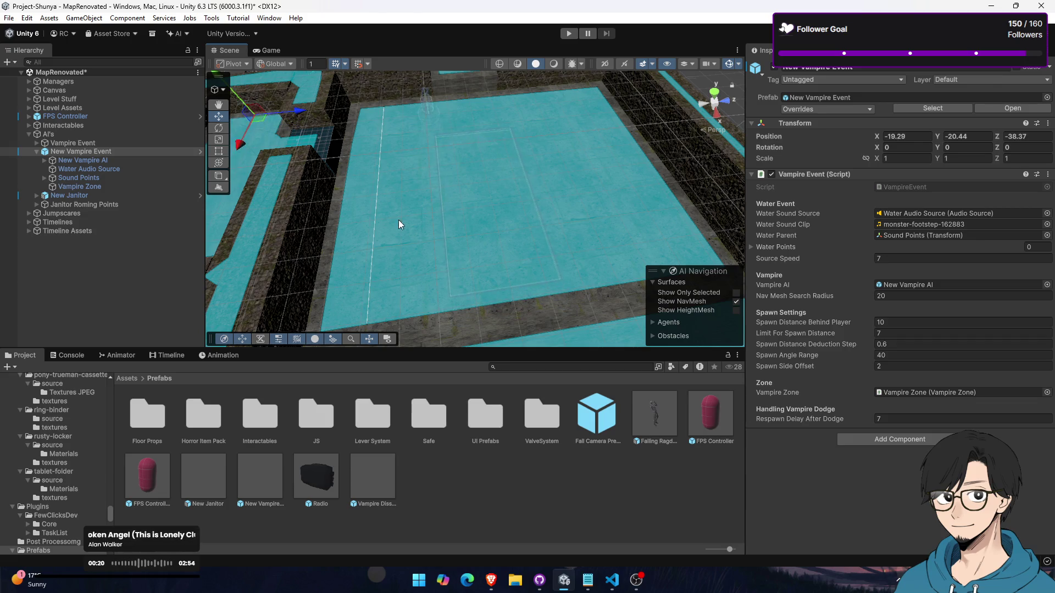
Nudge New Vampire Event up and along X to -16.85, -19.39, -38.37 in the dark room
scroll(369, 207, "up", 5)
mouse_move(357, 151)
left_mouse_down()
mouse_move(513, 216)
mouse_move(323, 188)
mouse_move(231, 217)
mouse_move(272, 220)
left_mouse_up()
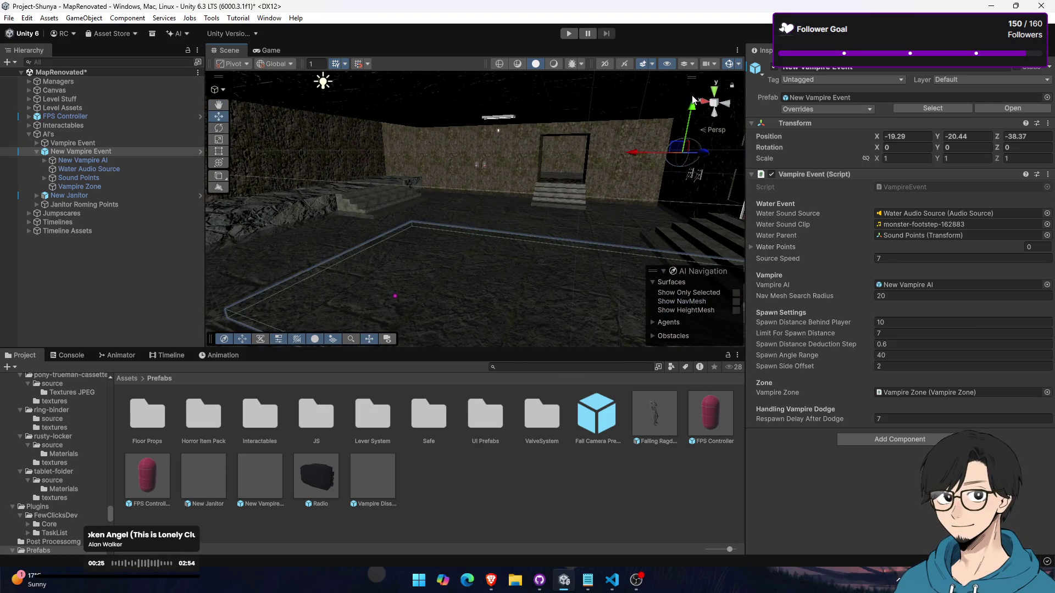
left_click_drag(453, 237, 539, 132)
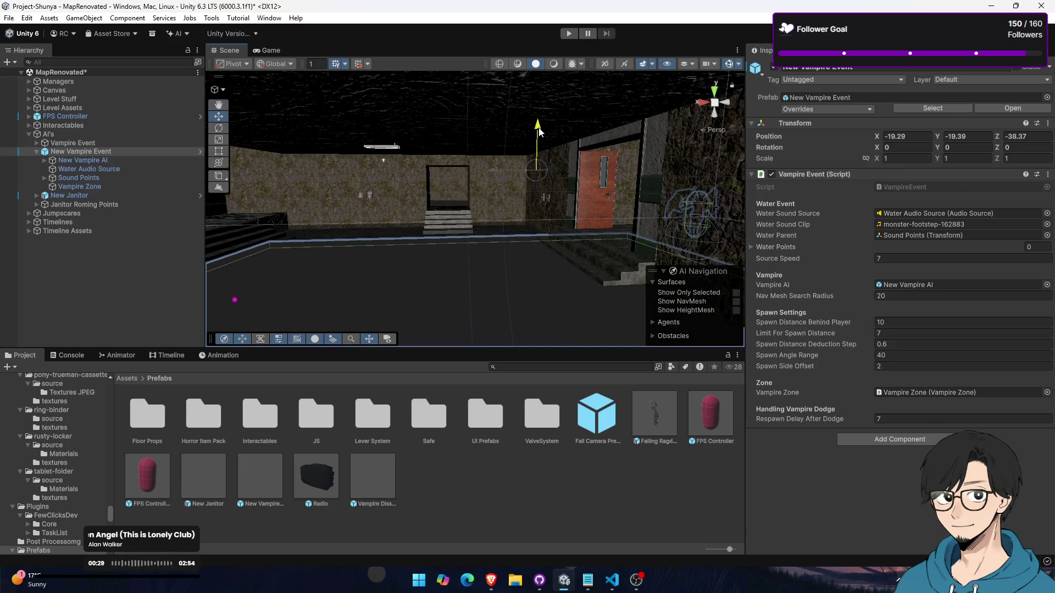
mouse_move(506, 174)
left_mouse_down()
mouse_move(261, 228)
mouse_move(579, 151)
left_mouse_up()
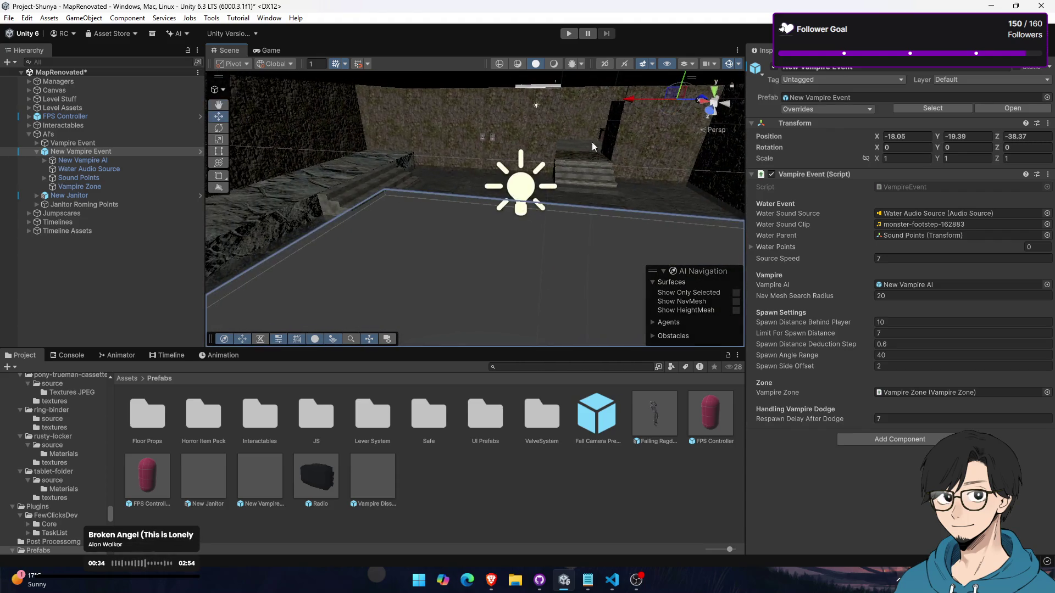
left_click_drag(626, 103, 606, 103)
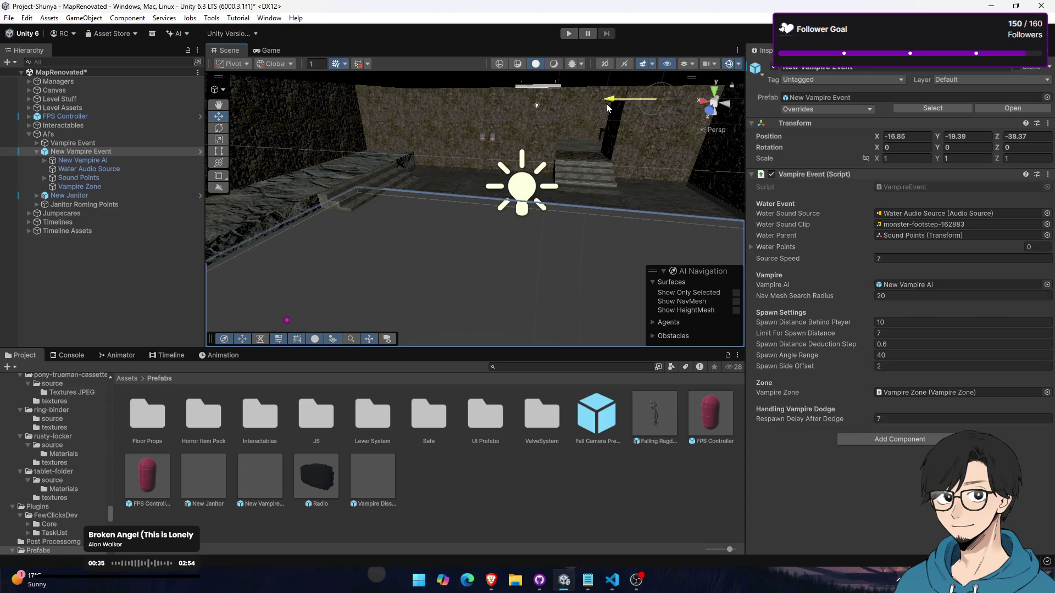
left_click(106, 185)
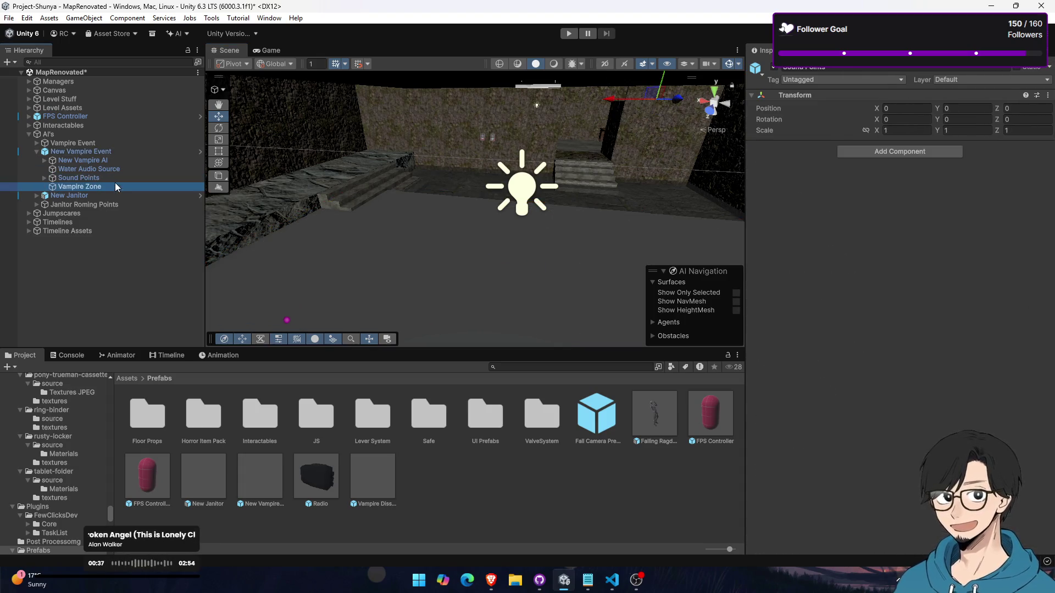
Hide the Vampire Zone's Mesh Renderer, checking the floor with the NavMesh overlay
mouse_move(477, 221)
left_mouse_down()
mouse_move(513, 219)
mouse_move(395, 246)
left_mouse_up()
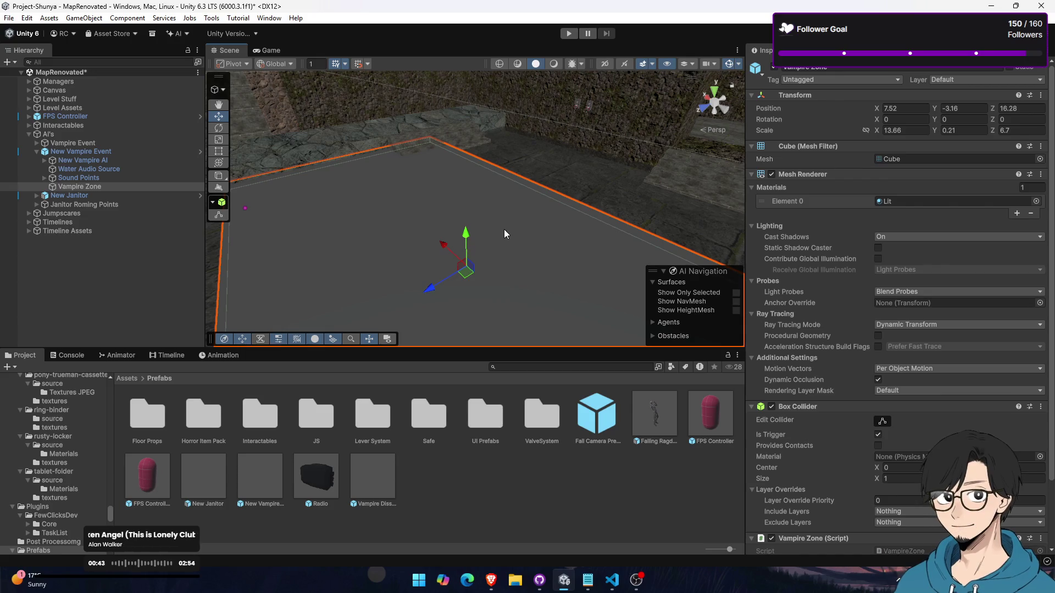
mouse_move(503, 231)
left_mouse_down()
mouse_move(270, 319)
mouse_move(706, 225)
mouse_move(714, 253)
left_mouse_up()
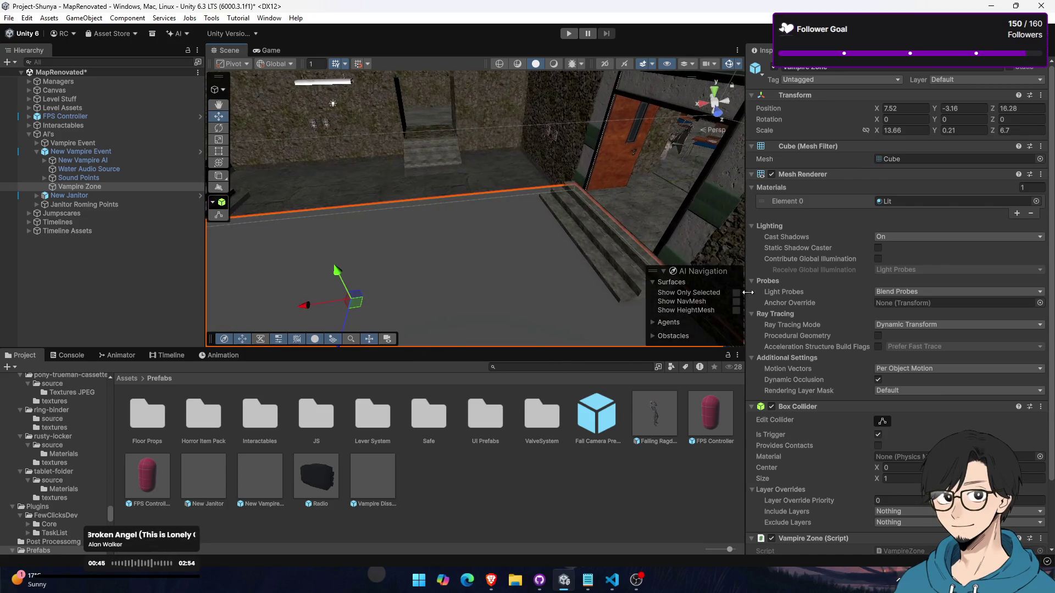
left_click(735, 302)
left_click(736, 301)
mouse_move(605, 258)
left_mouse_down()
mouse_move(509, 230)
mouse_move(188, 191)
mouse_move(129, 216)
mouse_move(85, 189)
left_mouse_up()
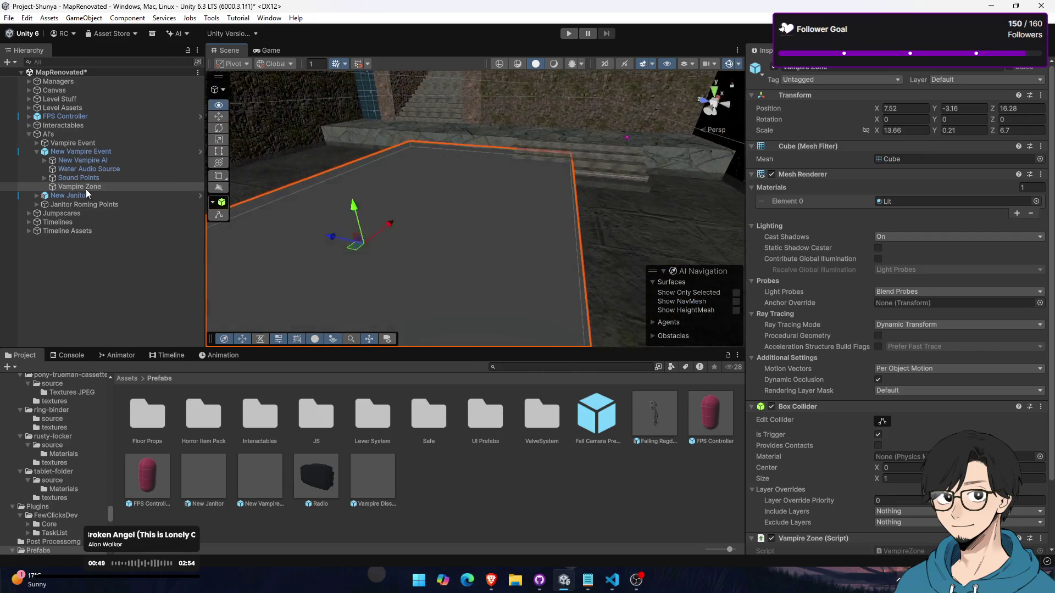
left_click(771, 175)
left_click(736, 302)
left_click(736, 302)
left_click(736, 302)
left_click(737, 302)
left_click(737, 302)
left_click(736, 301)
left_click(736, 302)
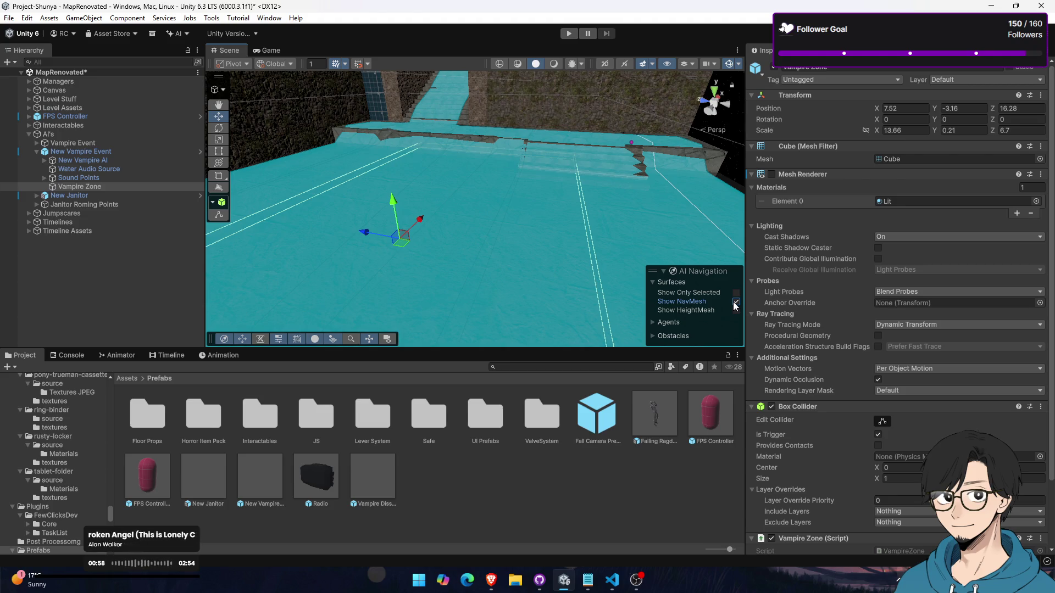
left_click(736, 302)
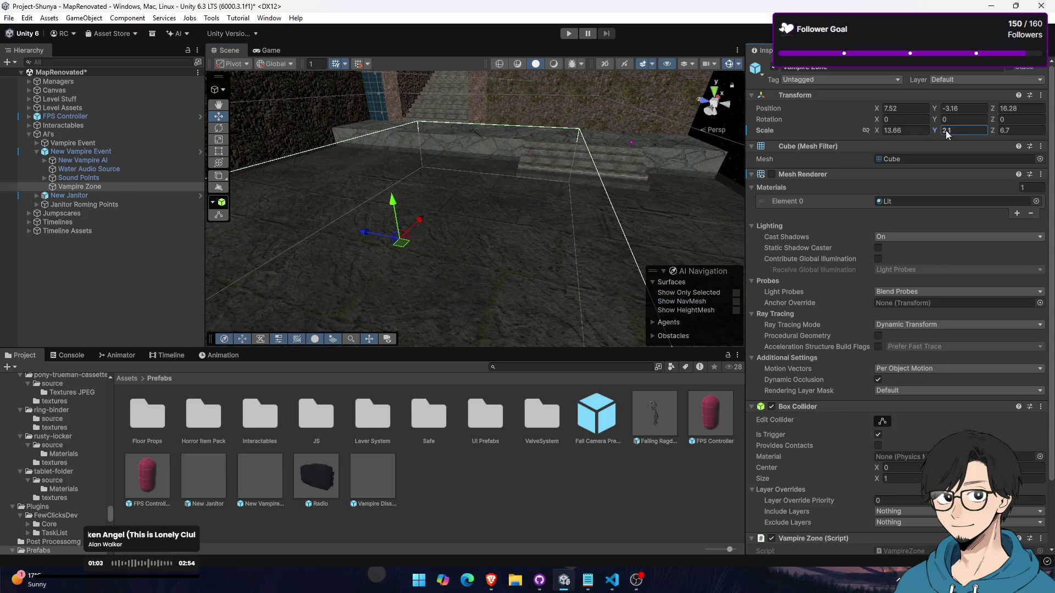
Set the Vampire Zone's Z scale to 15.79
key("Tab")
type("12.63")
key("BackSpace")
key("BackSpace")
key("BackSpace")
type("5.79")
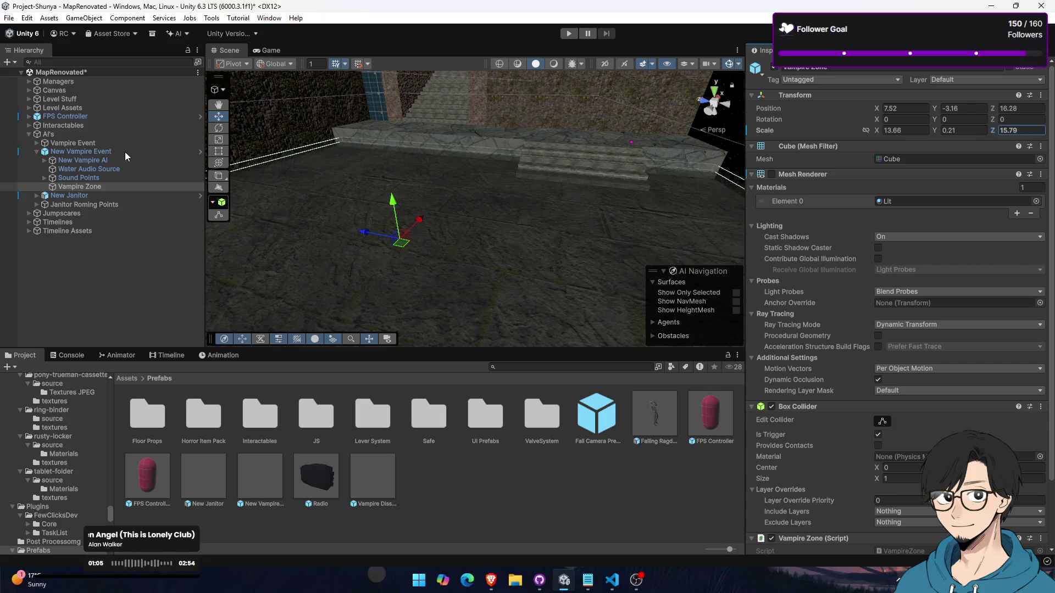
mouse_move(502, 182)
left_mouse_down()
mouse_move(278, 156)
mouse_move(467, 202)
mouse_move(21, 206)
mouse_move(75, 206)
mouse_move(71, 189)
mouse_move(170, 184)
mouse_move(584, 186)
mouse_move(290, 181)
mouse_move(86, 203)
mouse_move(74, 239)
mouse_move(71, 198)
left_mouse_up()
Stretch the zone to Y scale 2.42 and X scale 18.66, raising it slightly
left_click_drag(935, 130, 939, 130)
left_click_drag(514, 189, 523, 164)
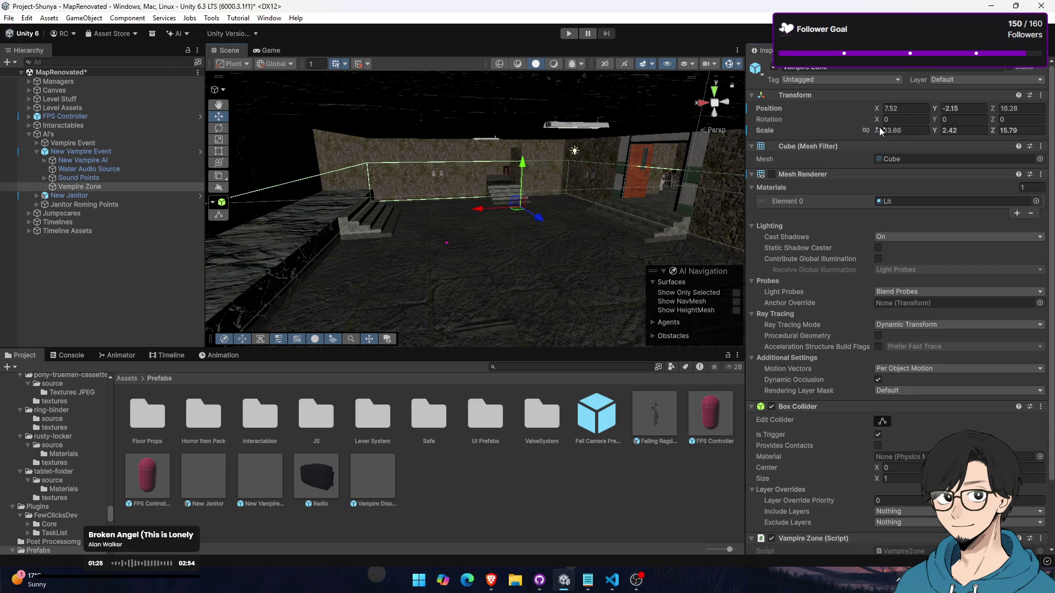
mouse_move(888, 131)
left_mouse_down()
mouse_move(1001, 134)
mouse_move(975, 135)
left_mouse_up()
left_click(1023, 82)
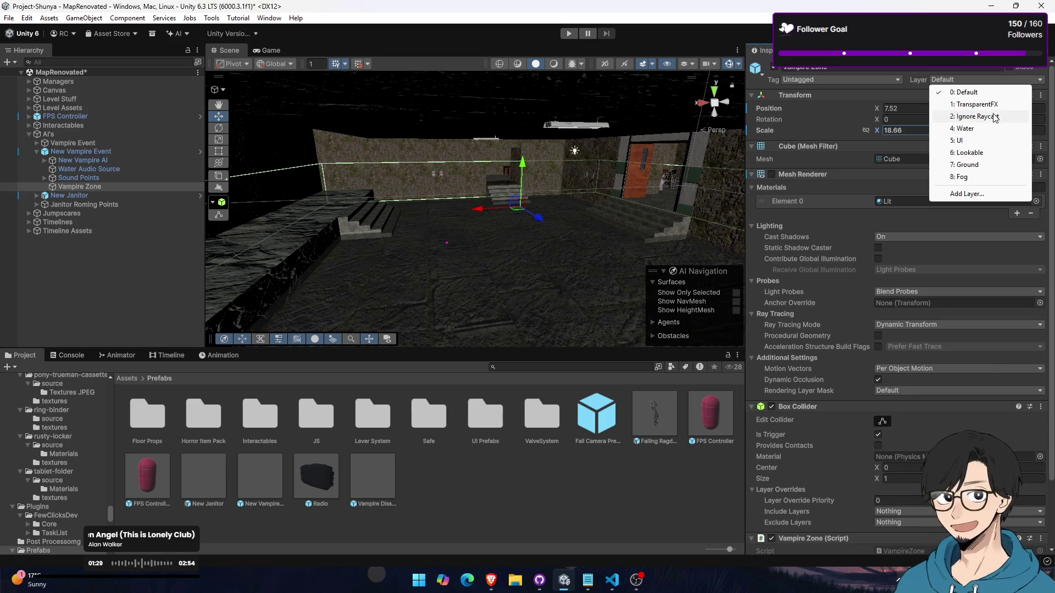
Put the Vampire Zone on the Ignore Raycast layer and view it from above
left_click(995, 116)
mouse_move(532, 338)
left_mouse_down()
mouse_move(559, 306)
mouse_move(496, 306)
mouse_move(479, 324)
mouse_move(870, 174)
left_mouse_up()
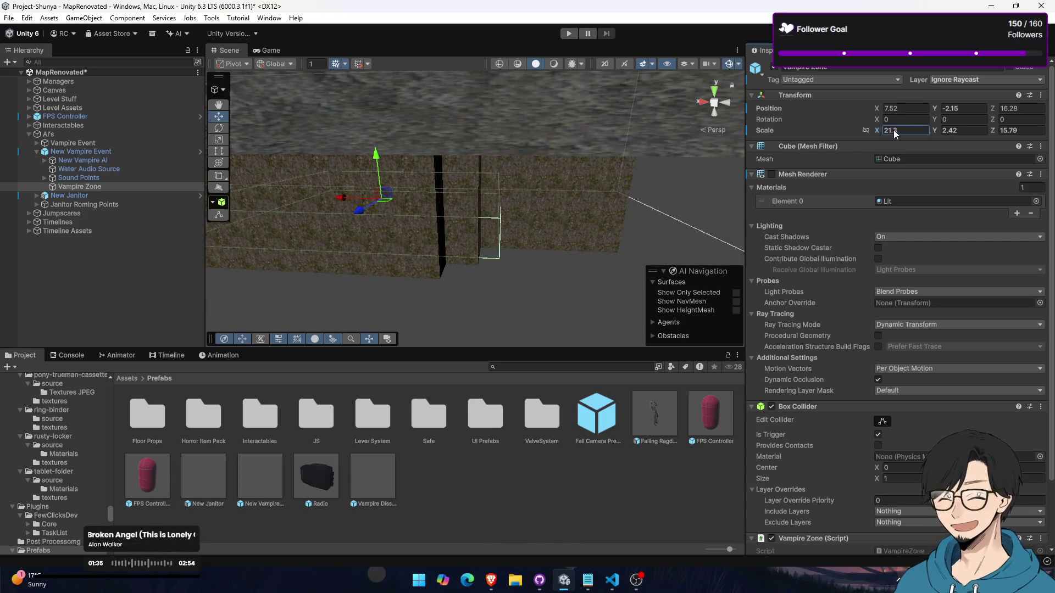
scroll(493, 230, "up", 4)
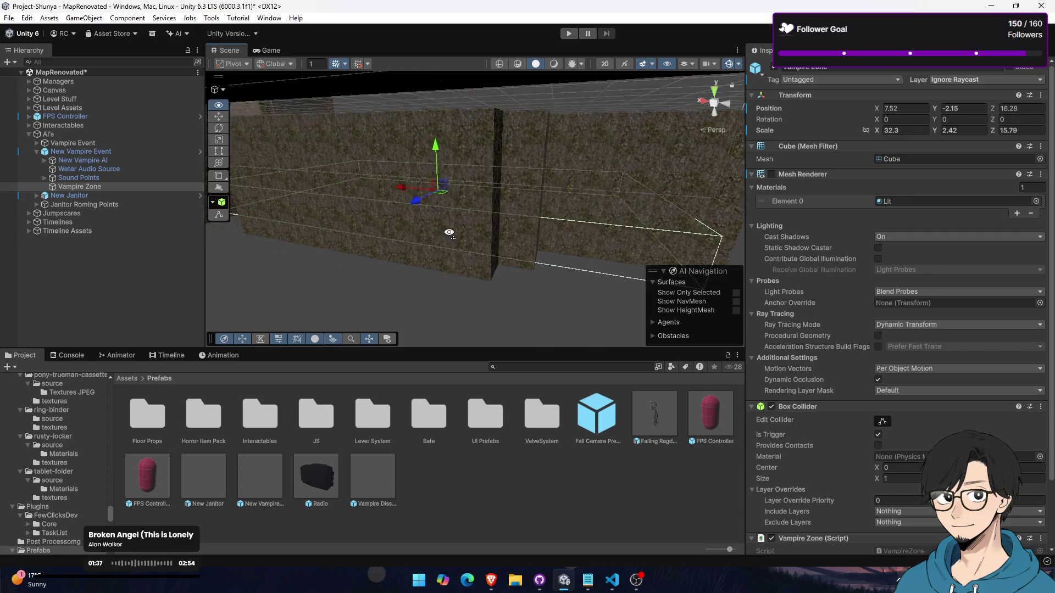
mouse_move(327, 202)
left_mouse_down()
mouse_move(586, 167)
mouse_move(138, 157)
mouse_move(513, 200)
mouse_move(660, 176)
mouse_move(697, 182)
mouse_move(663, 211)
mouse_move(316, 203)
mouse_move(469, 166)
mouse_move(308, 235)
mouse_move(423, 241)
mouse_move(571, 217)
left_mouse_up()
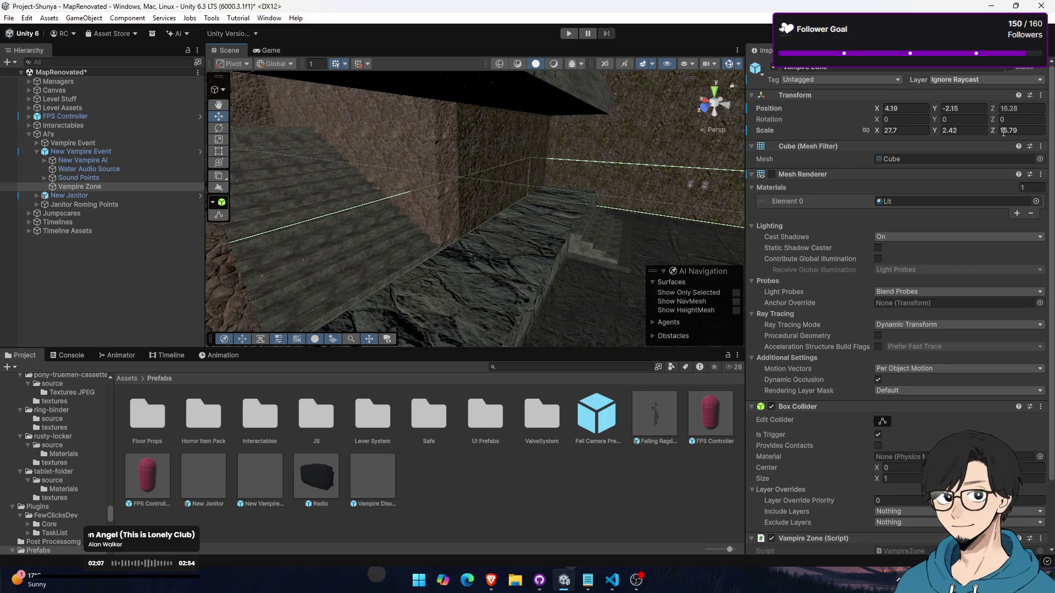
Fine-tune the zone to Z scale 15.79 and X scale 26.2, shifting it along X
left_click_drag(992, 132, 991, 132)
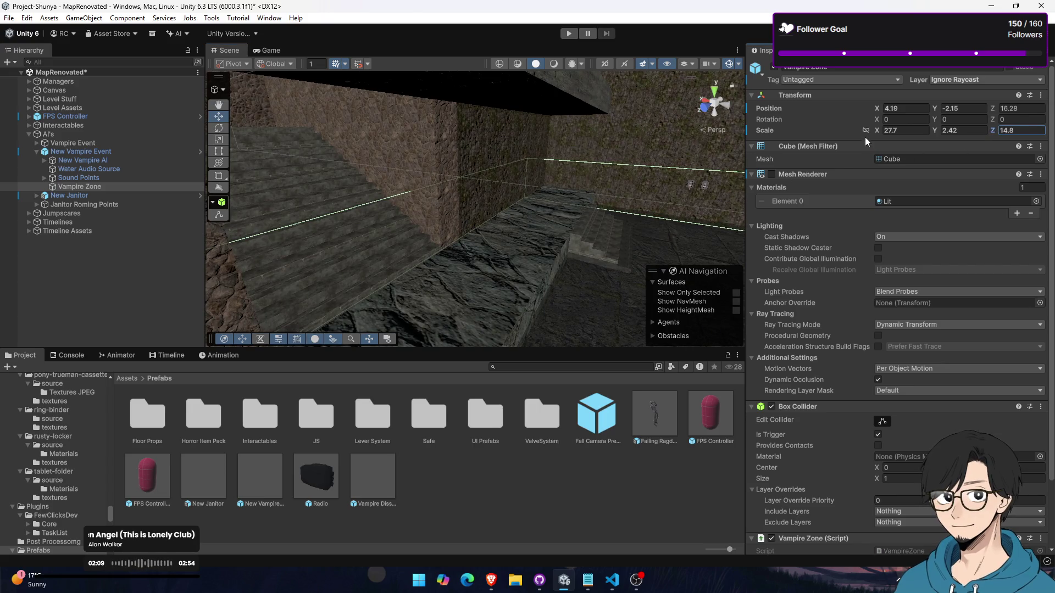
left_click_drag(869, 131, 866, 130)
scroll(634, 217, "down", 5)
mouse_move(531, 231)
left_mouse_down()
mouse_move(628, 198)
mouse_move(627, 225)
mouse_move(493, 203)
mouse_move(293, 209)
mouse_move(372, 195)
mouse_move(308, 159)
mouse_move(352, 176)
mouse_move(472, 194)
mouse_move(483, 179)
mouse_move(647, 211)
left_mouse_up()
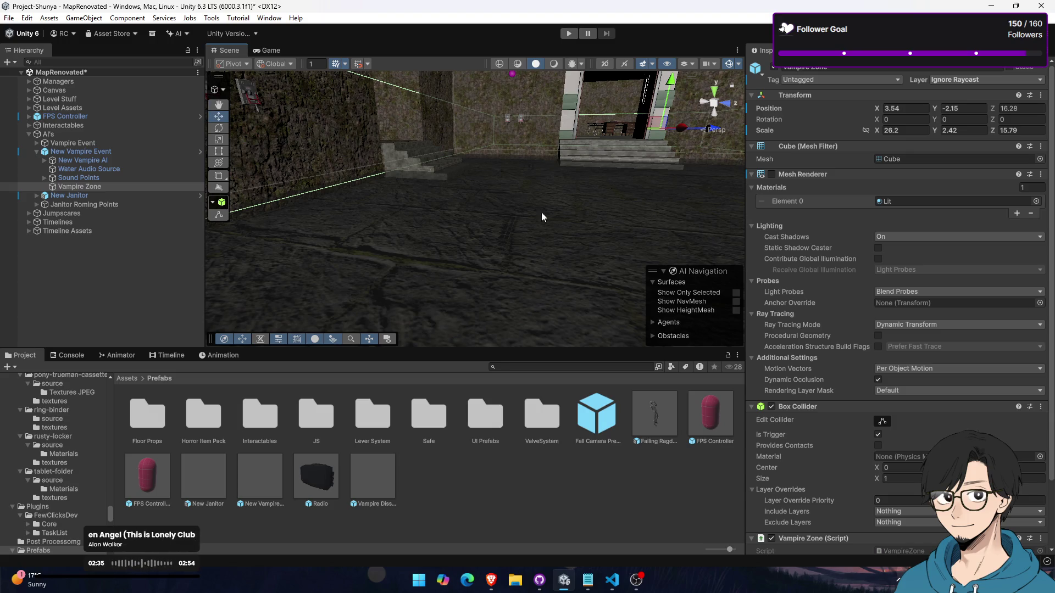
left_click(113, 179)
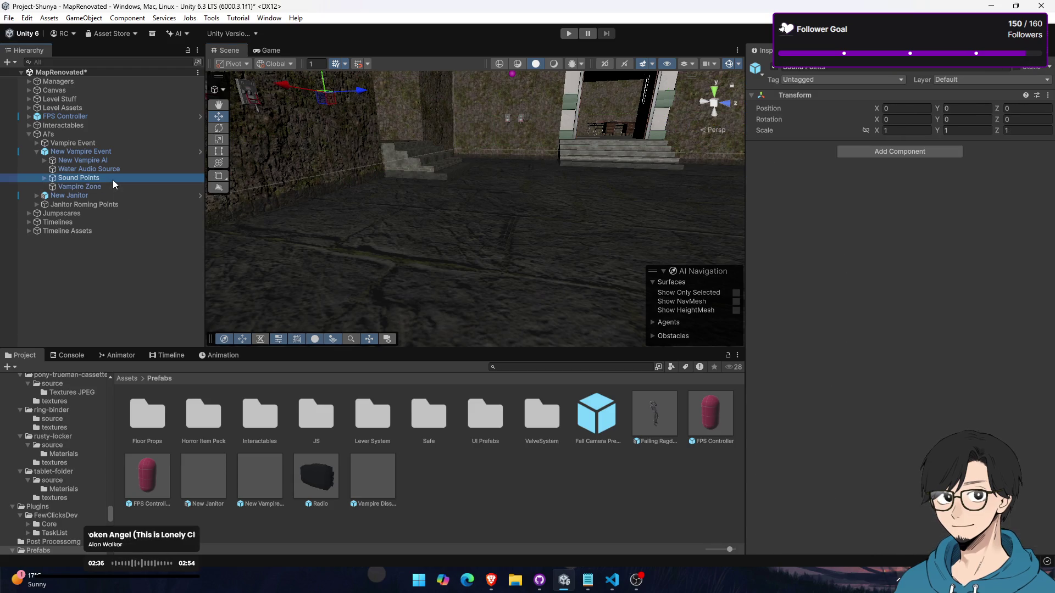
Inspect Sound Points' Point (1), (3), (5) and (4) in the scene
left_click(43, 178)
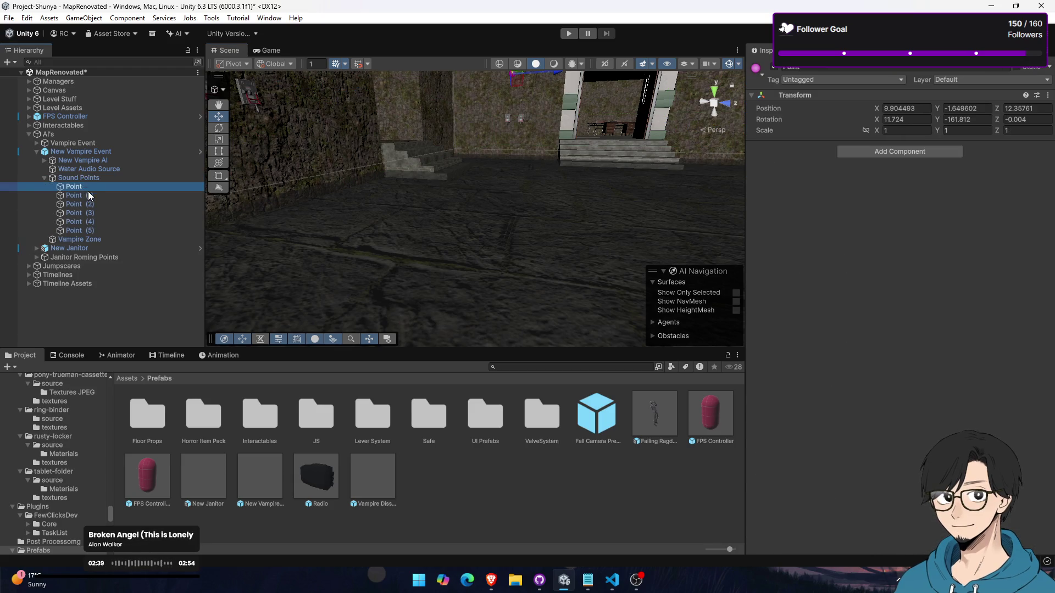
left_click(88, 195)
left_click(97, 212)
left_click(165, 230)
double_click(192, 230)
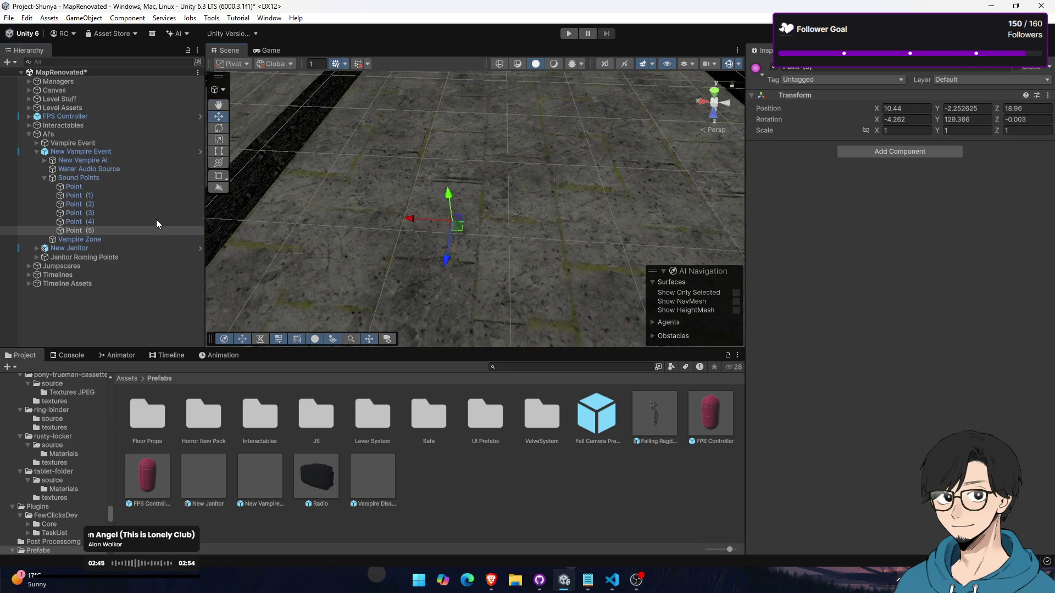
double_click(156, 220)
mouse_move(473, 220)
left_mouse_down()
mouse_move(503, 226)
mouse_move(430, 196)
mouse_move(307, 55)
mouse_move(263, 77)
left_mouse_up()
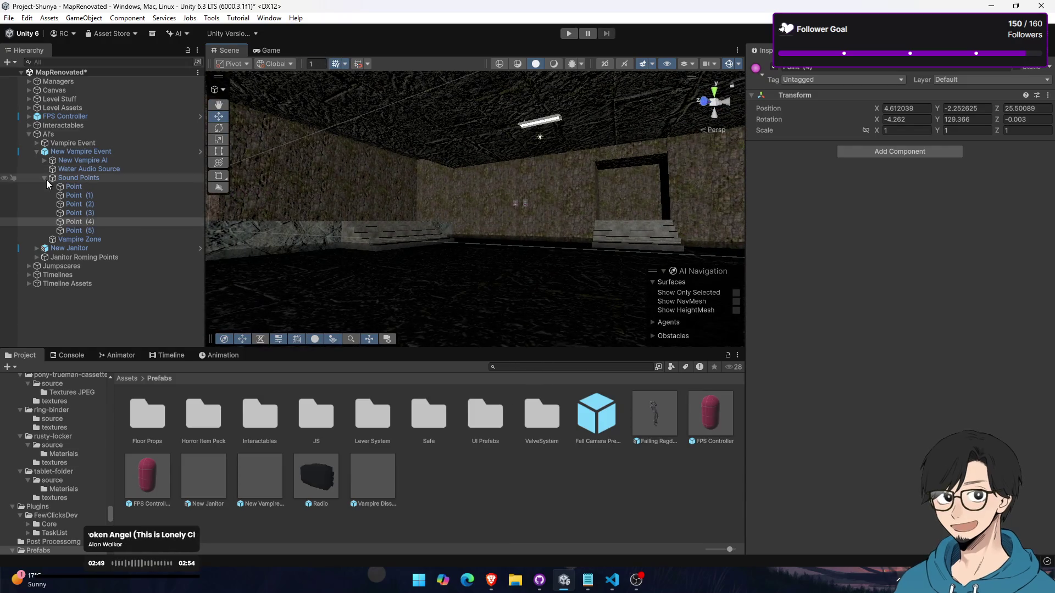
Collapse Sound Points and select the old Vampire Event's Vampire Audio Source
left_click(45, 178)
left_click(35, 142)
left_click(85, 170)
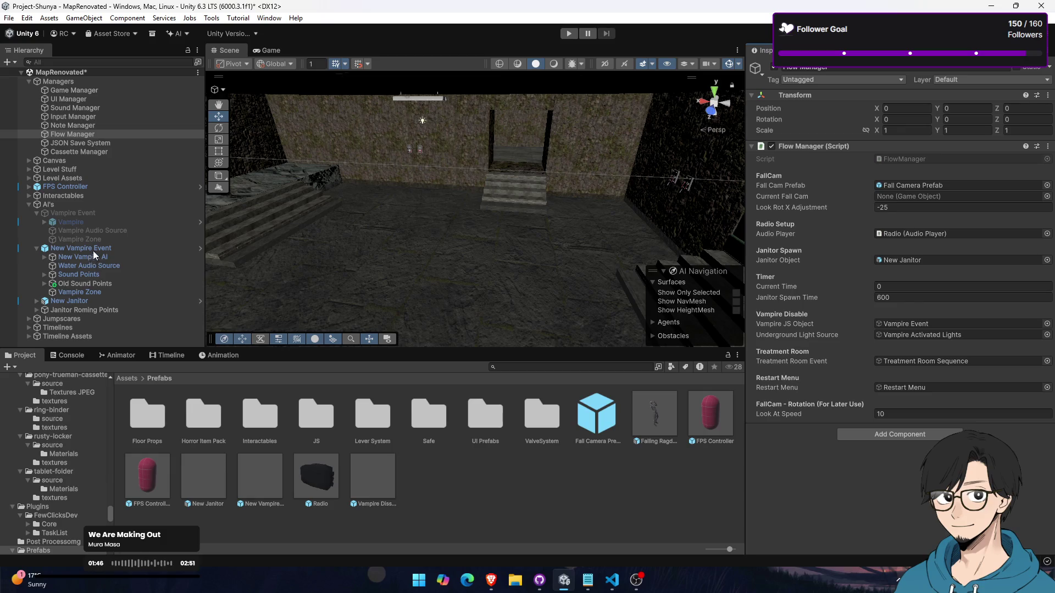
Assign New Vampire Event as the Flow Manager's Vampire JS Object and start Play mode
left_click_drag(921, 317, 928, 322)
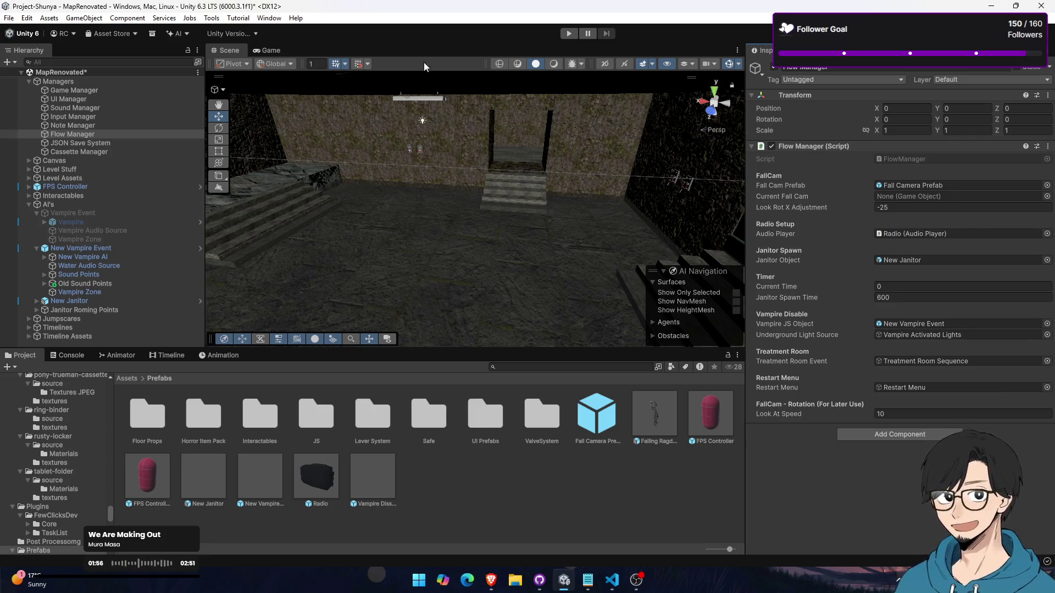
left_click(282, 51)
left_click(568, 35)
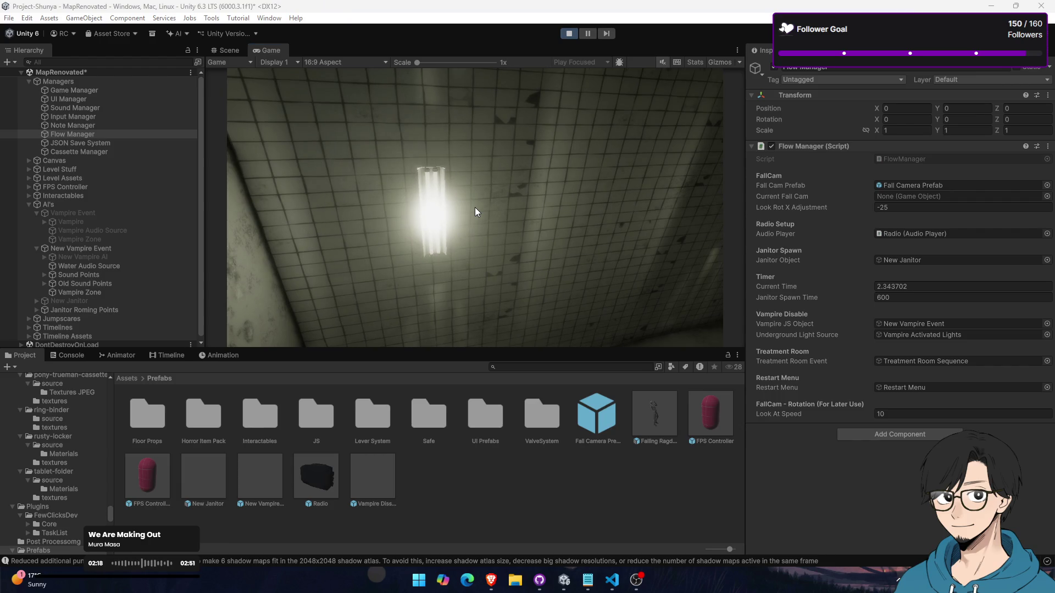
Focus the running game to look around the level
left_click(474, 206)
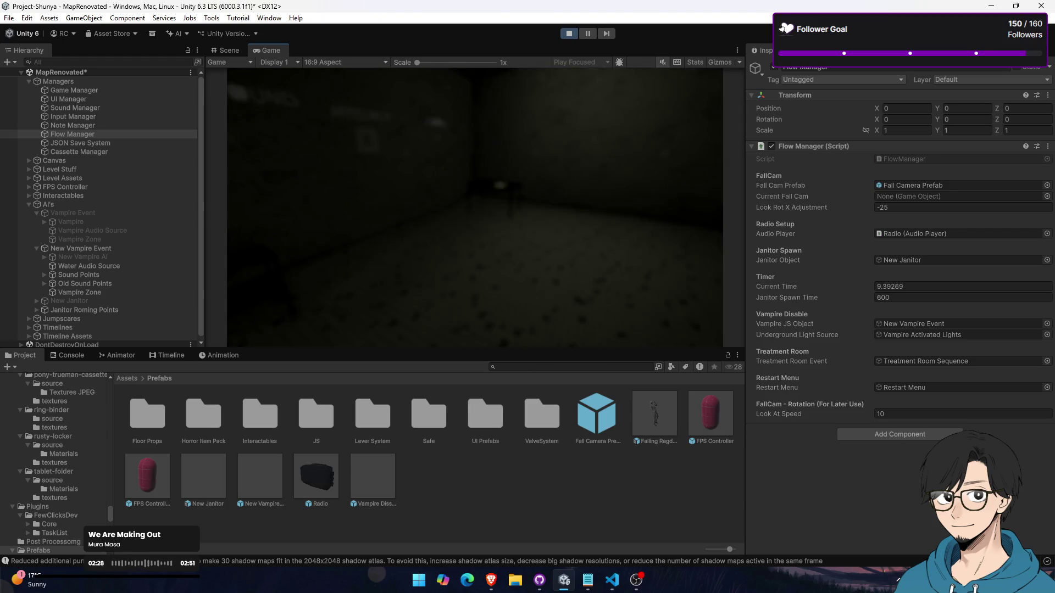
key("super")
left_click(665, 61)
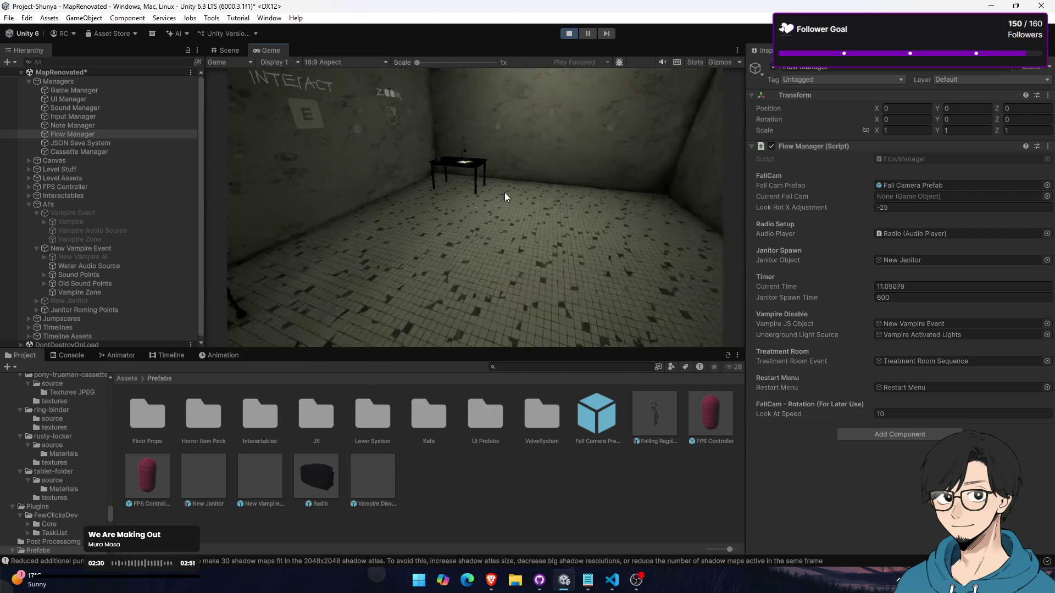
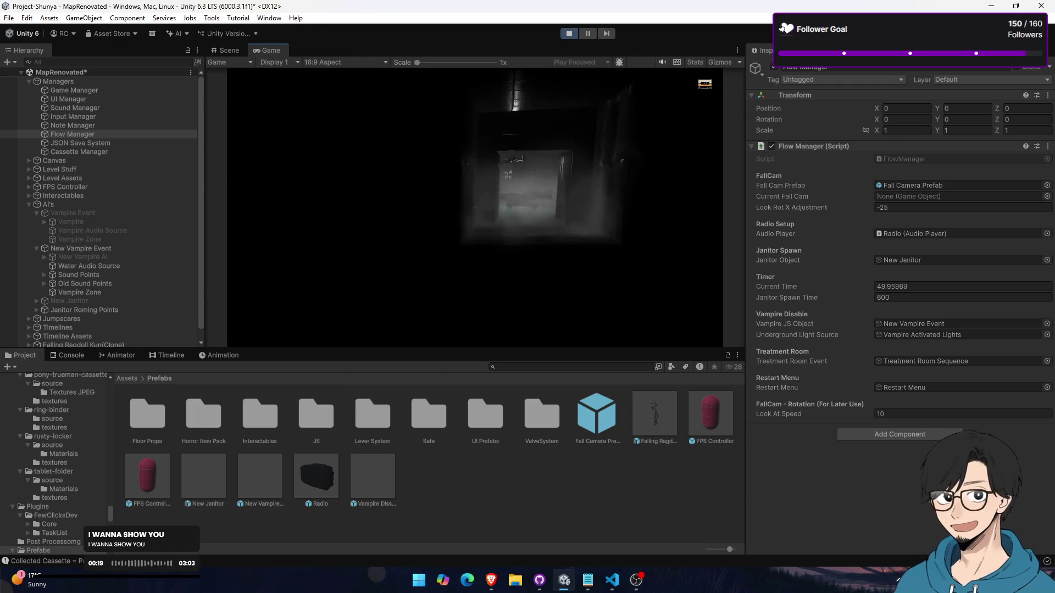
Maximise the Game view and walk forward through the lit doorway down the dark corridor
double_click(262, 51)
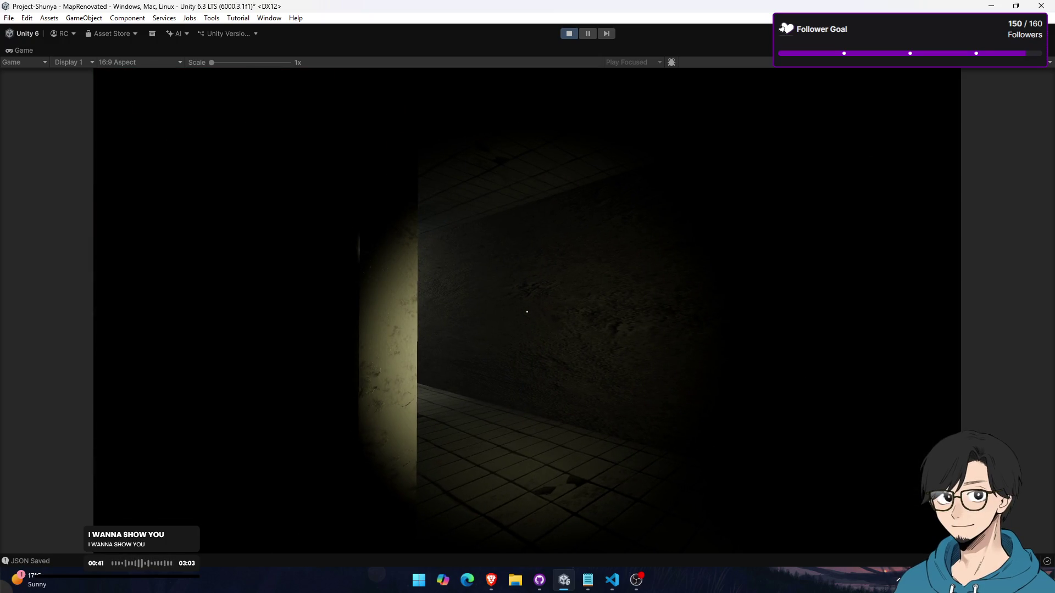
key("w")
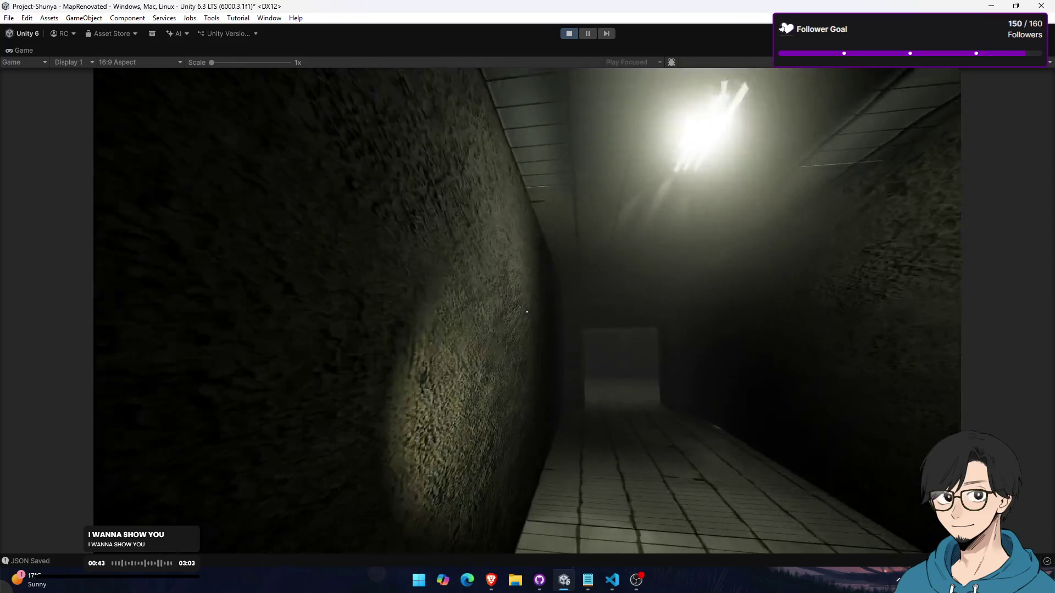
key("w")
key("w")
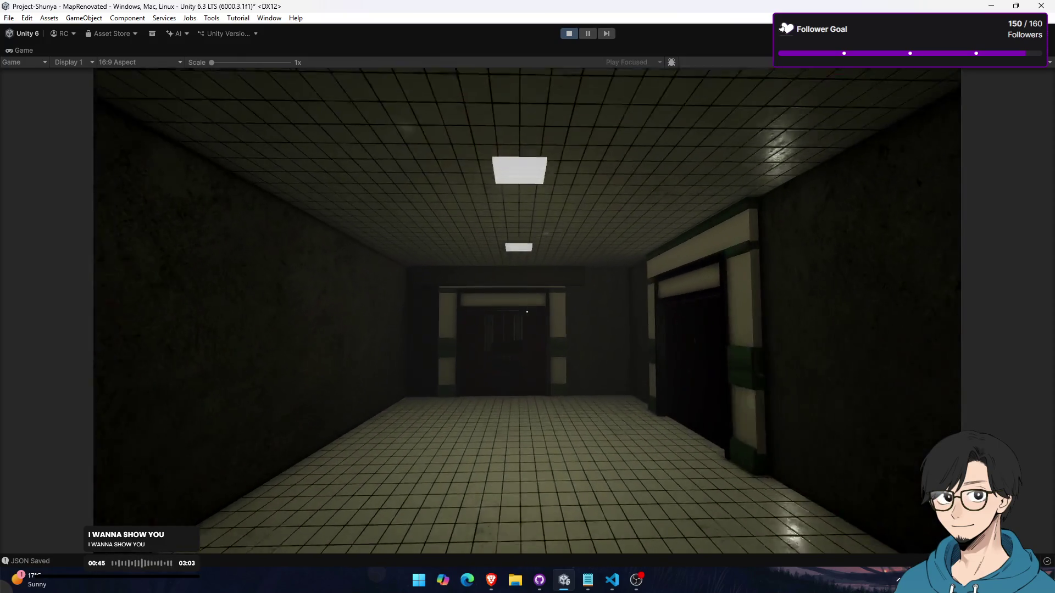
key("w")
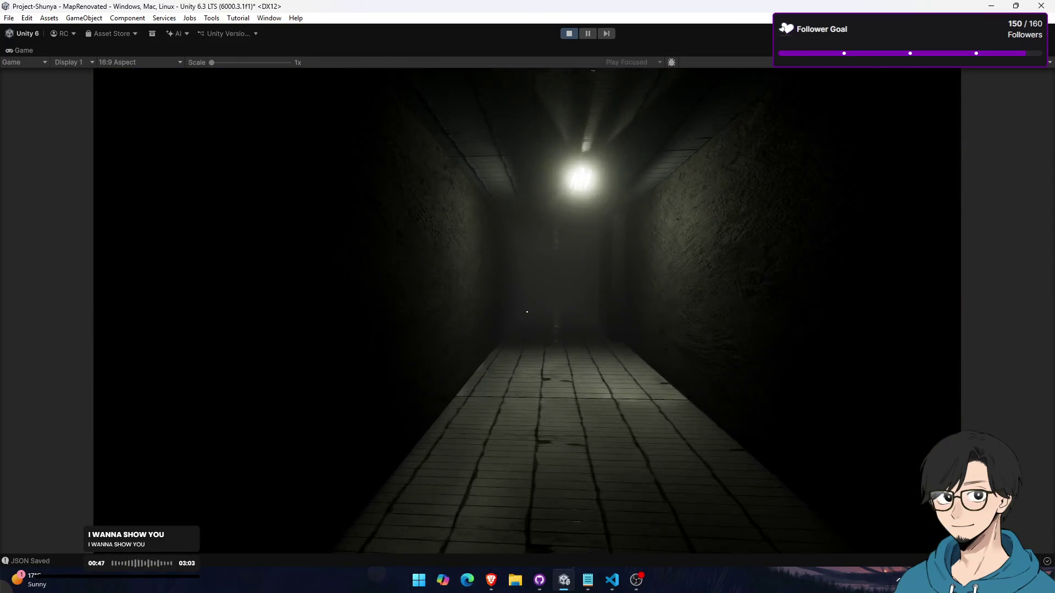
key("w")
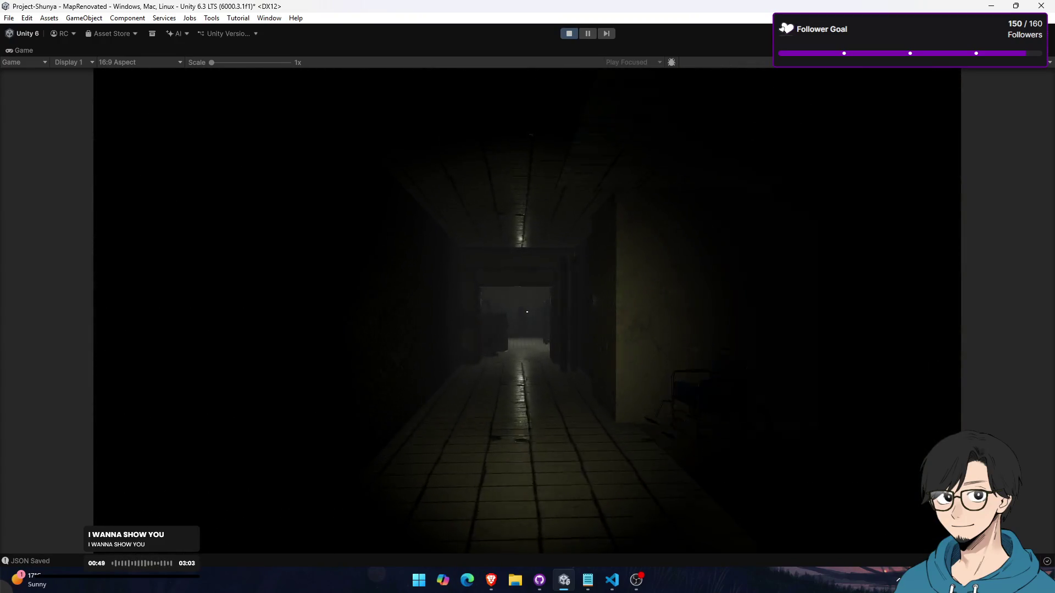
key("w")
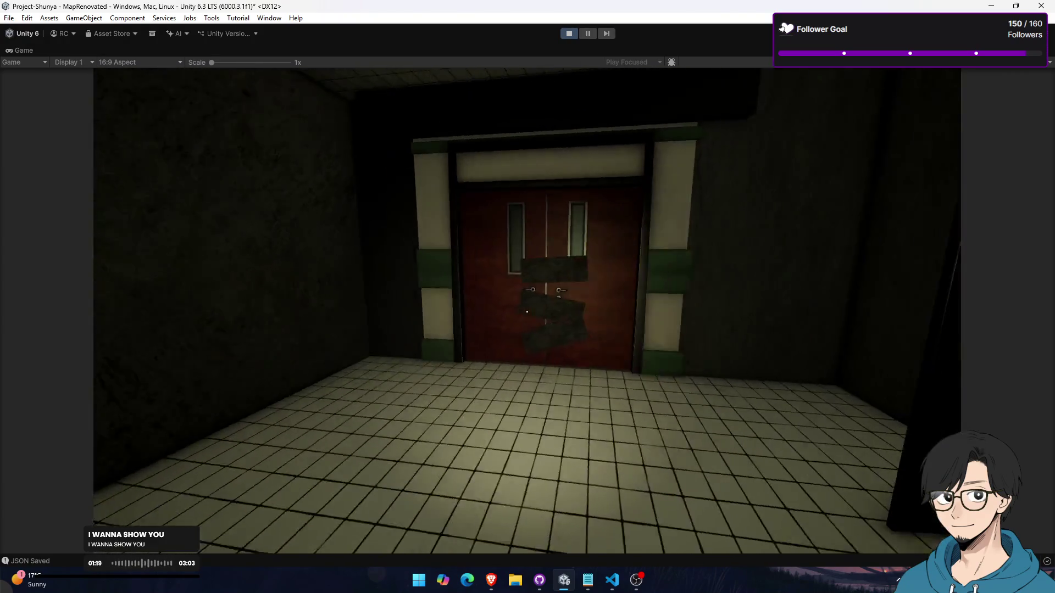
Open the boarded double doors and walk through, then restore the Game view to the editor layout
key("w")
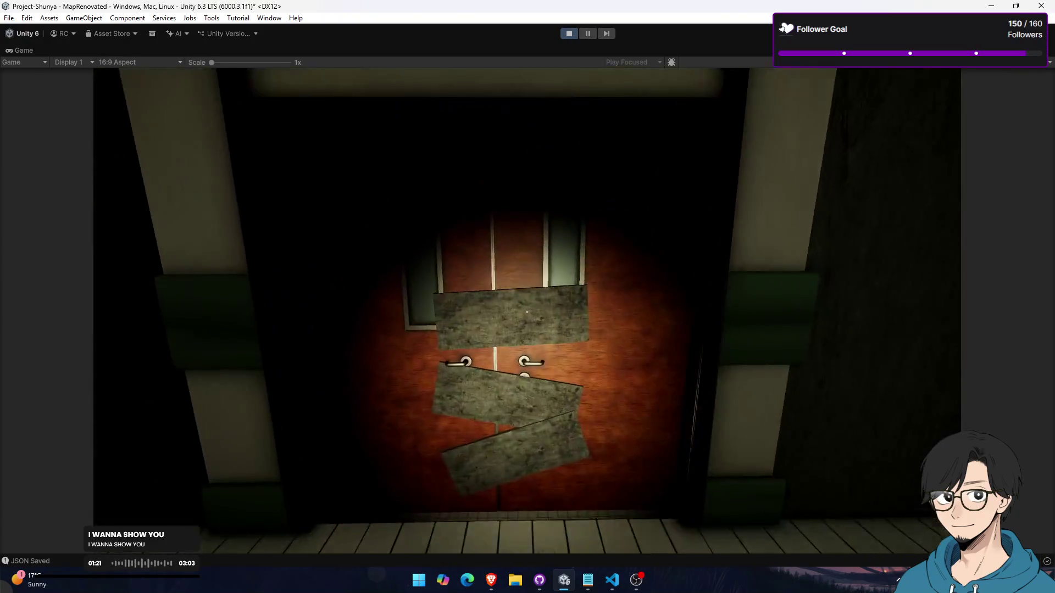
key("e")
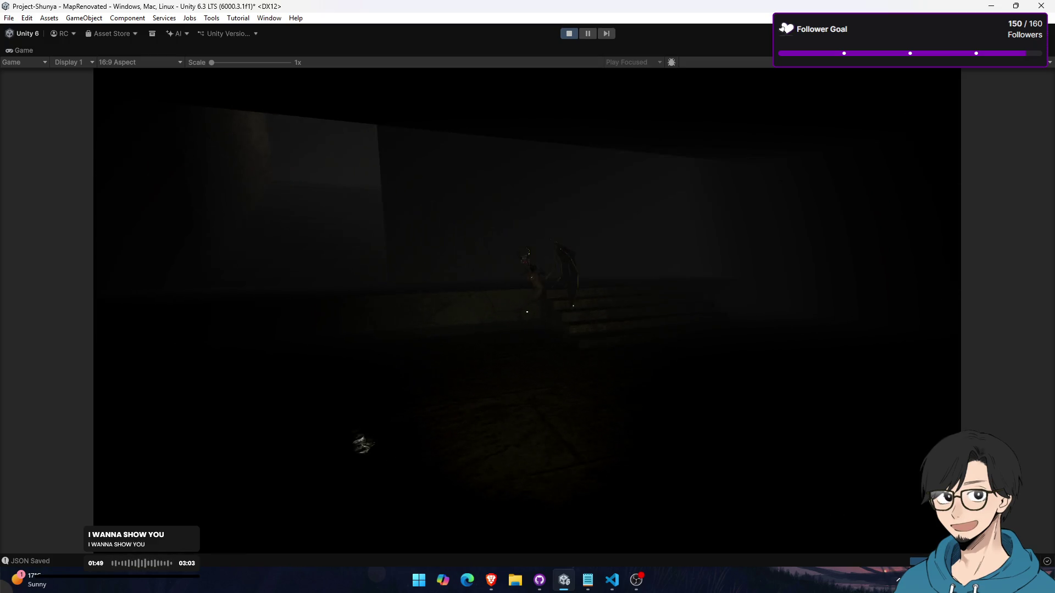
key("super")
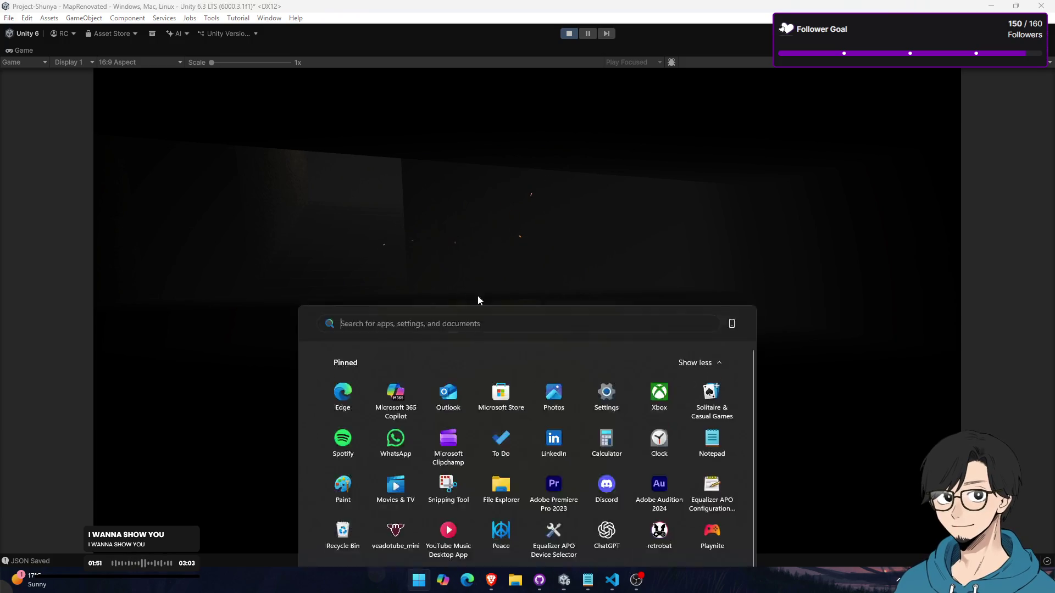
left_click(26, 48)
double_click(27, 50)
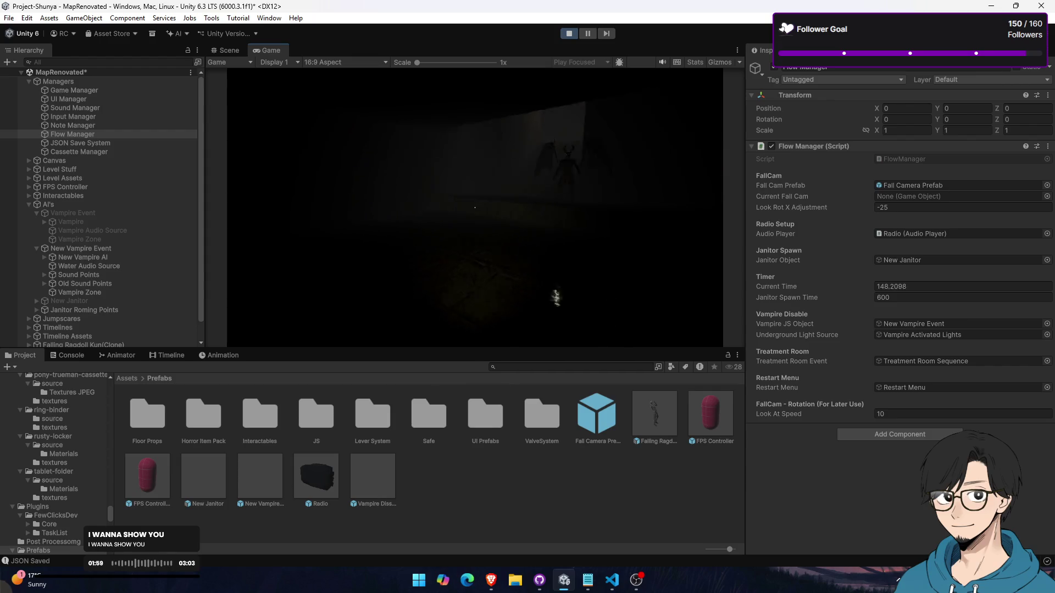
Pause the running playtest and switch to the Scene view
key("super")
left_click(587, 34)
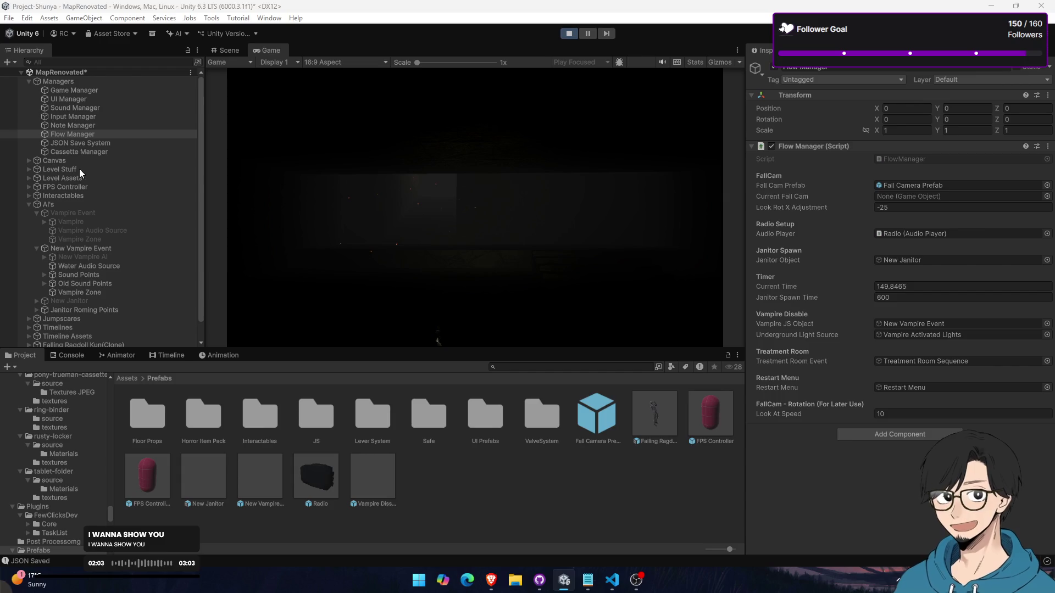
left_click(80, 246)
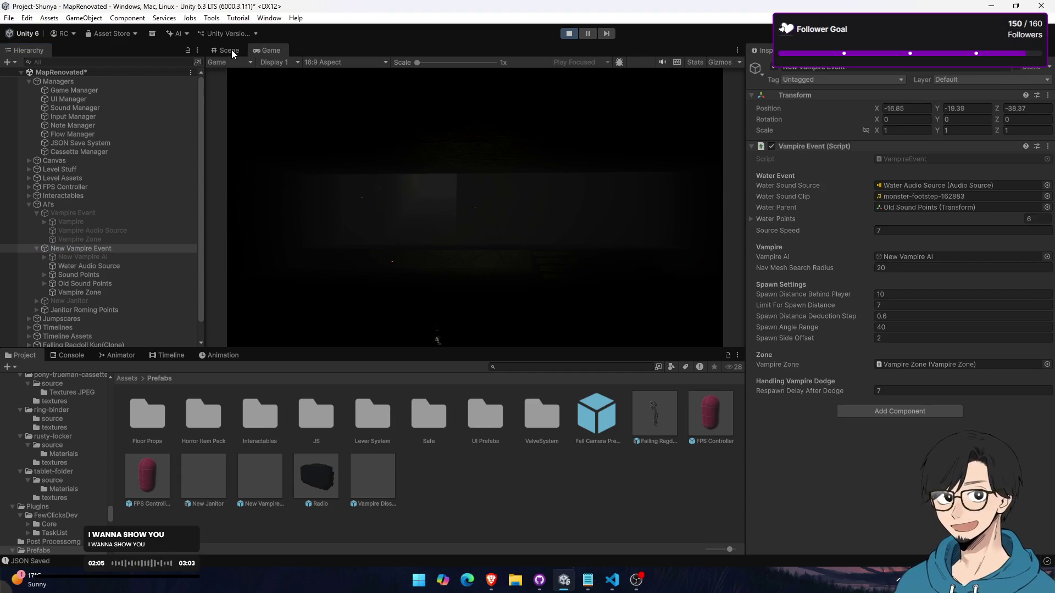
left_click(232, 49)
left_click(588, 34)
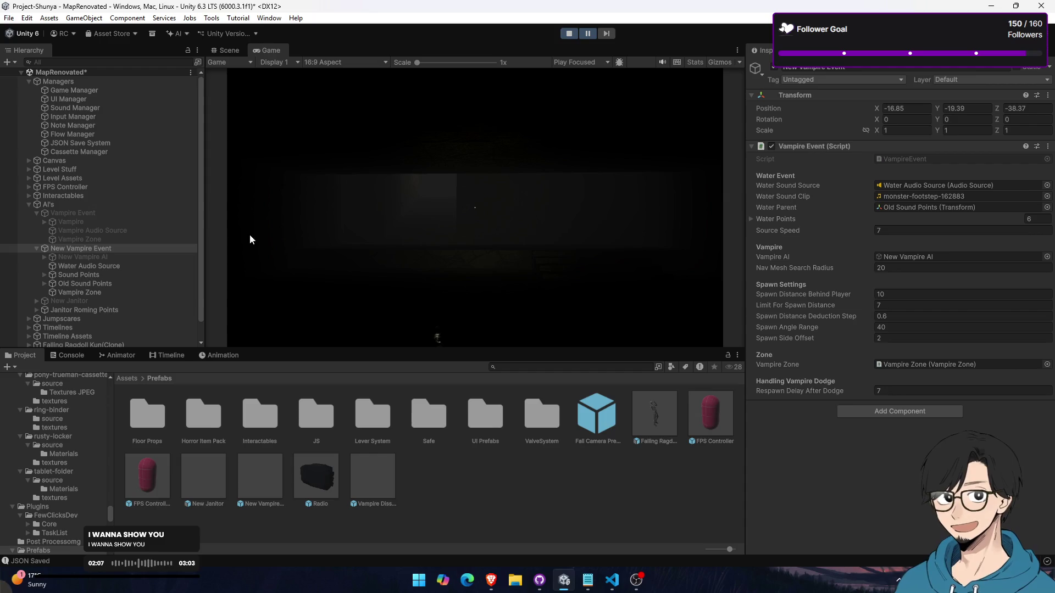
left_click(232, 50)
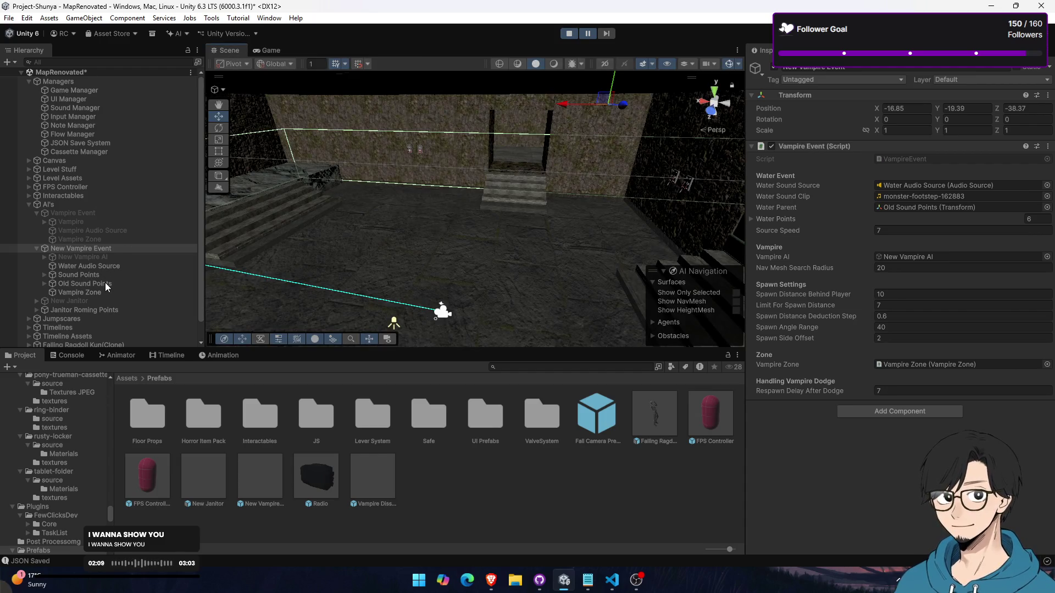
Frame New Vampire AI in the scene and expand it to list its children
double_click(92, 254)
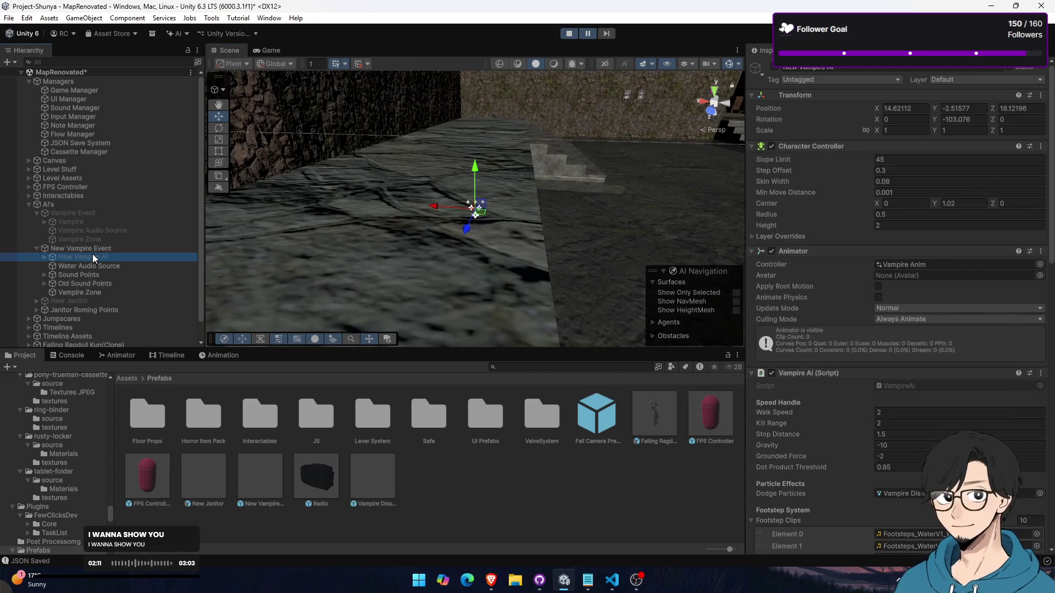
mouse_move(551, 218)
left_mouse_down()
mouse_move(527, 165)
mouse_move(373, 155)
mouse_move(167, 256)
left_mouse_up()
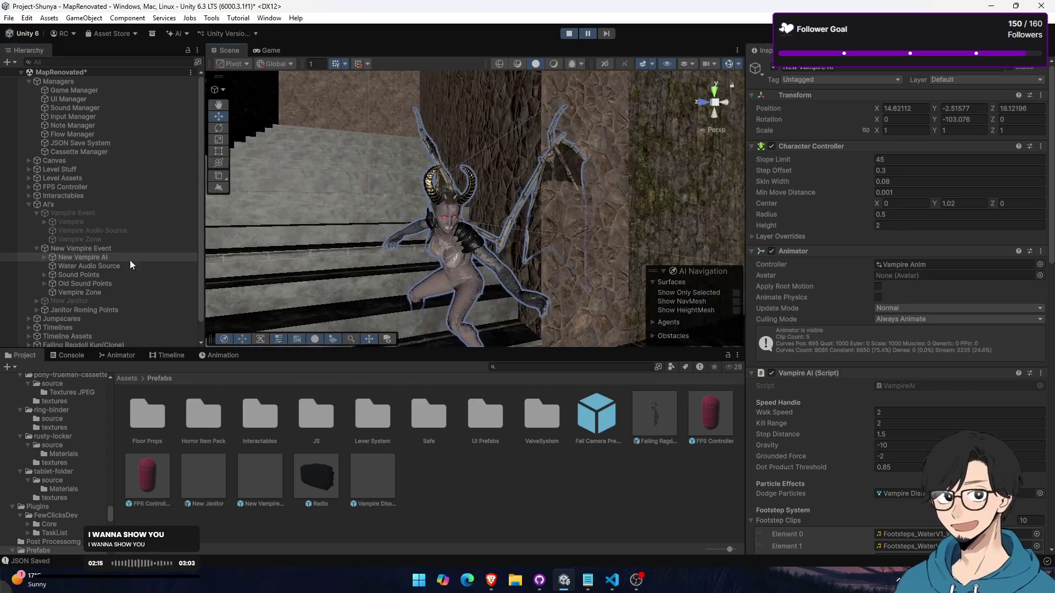
left_click(44, 257)
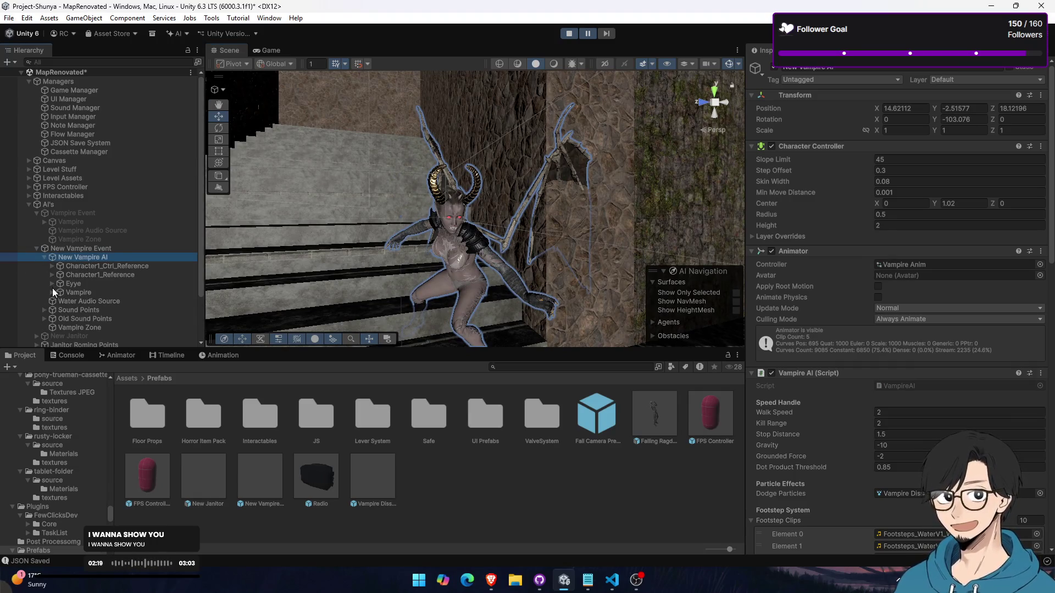
right_click(105, 258)
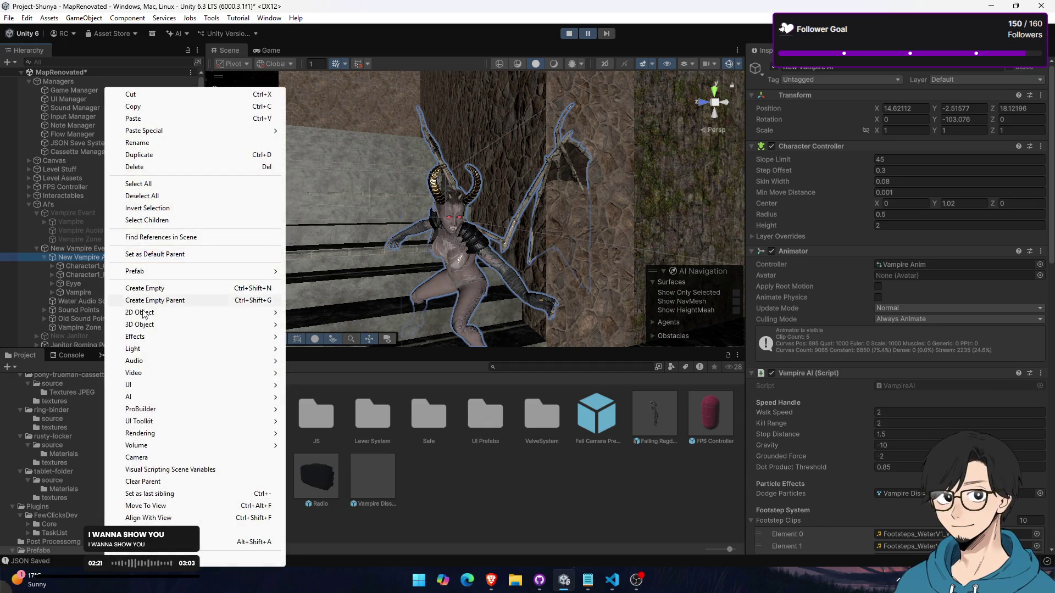
Add a Point Light under New Vampire AI and position it on the vampire
mouse_move(181, 349)
left_click(328, 361)
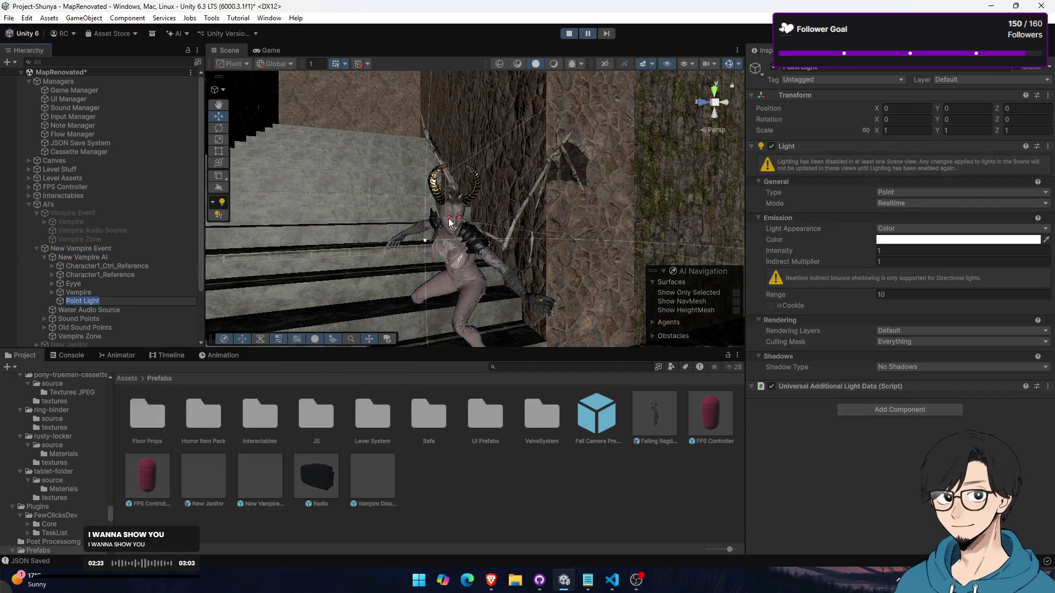
scroll(443, 221, "up", 5)
left_click(554, 64)
mouse_move(555, 164)
left_mouse_down()
mouse_move(599, 226)
mouse_move(538, 257)
mouse_move(525, 179)
left_mouse_up()
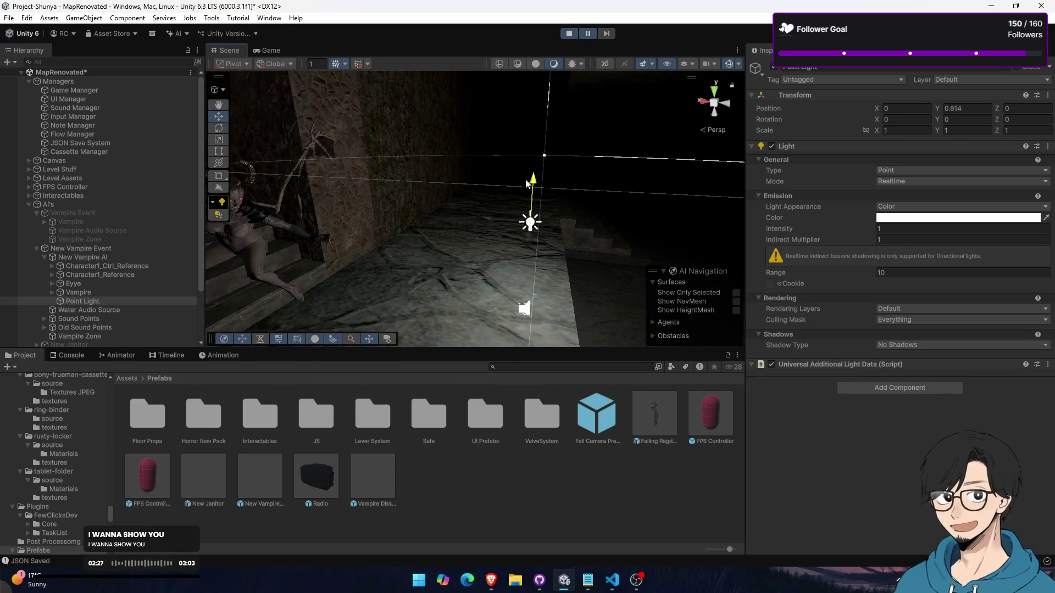
mouse_move(496, 219)
left_mouse_down()
mouse_move(302, 203)
mouse_move(286, 220)
mouse_move(274, 181)
left_mouse_up()
key("f")
Set the light to intensity 0.03, pale pink colour FFCCCC and range 0.84
mouse_move(846, 232)
left_mouse_down()
mouse_move(444, 215)
mouse_move(413, 181)
left_mouse_up()
left_click(937, 217)
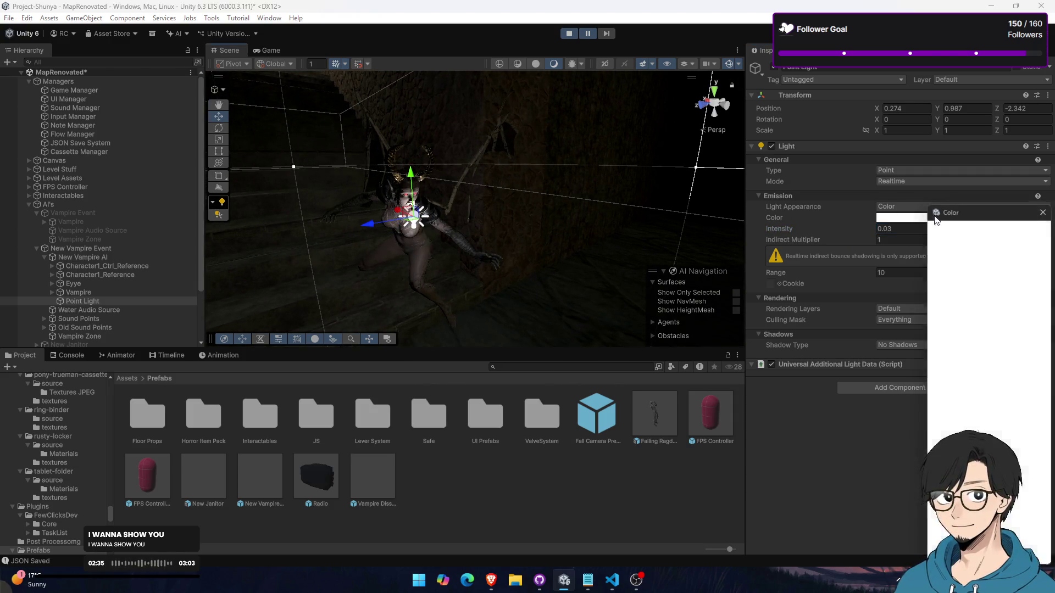
mouse_move(991, 266)
left_mouse_down()
mouse_move(964, 258)
mouse_move(973, 256)
left_mouse_up()
left_click(1046, 206)
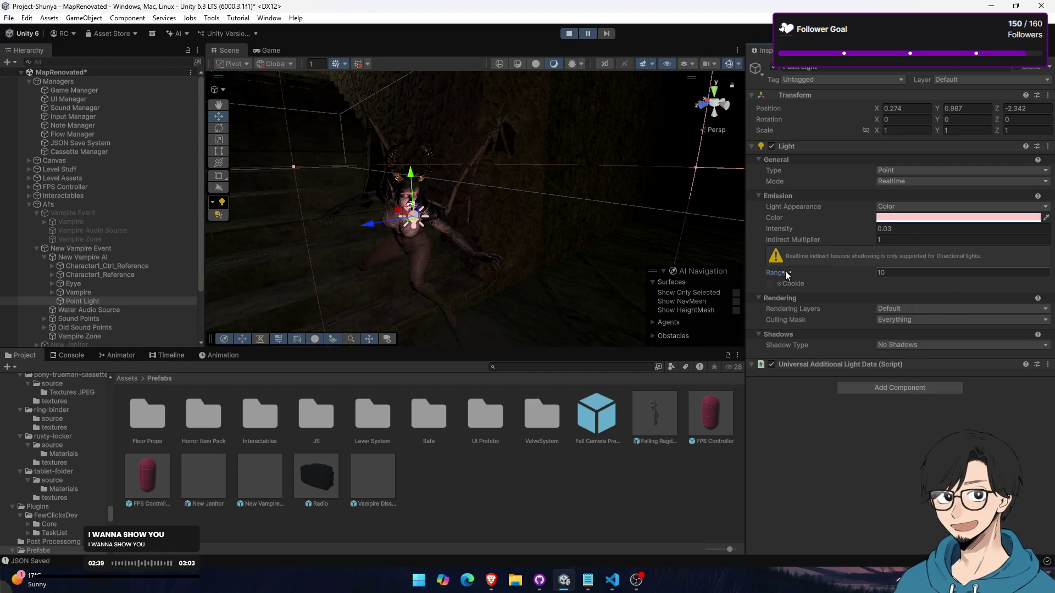
left_click_drag(539, 258, 516, 255)
left_click(258, 51)
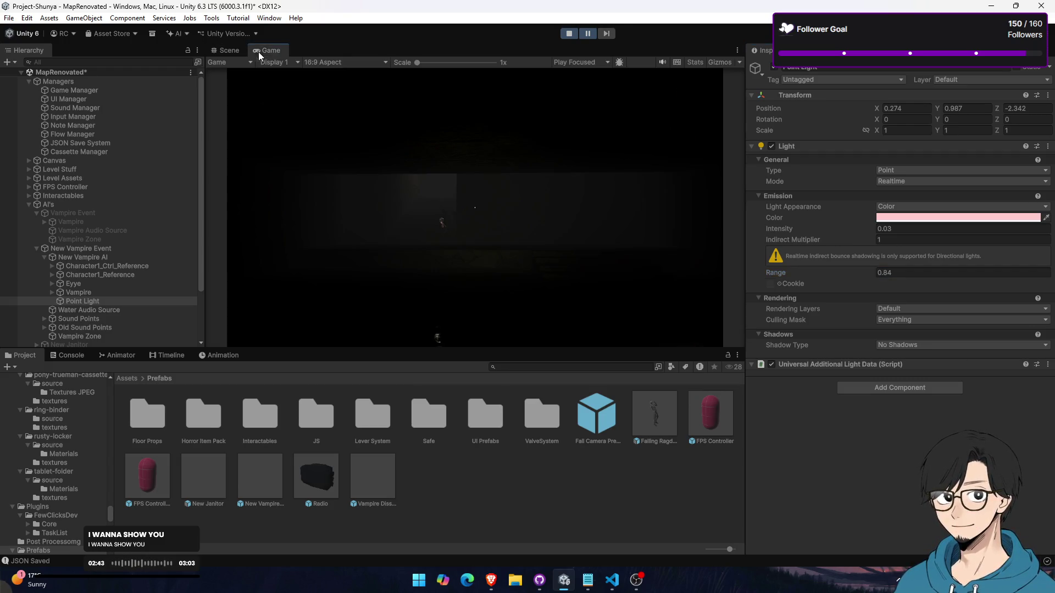
Resume the playtest in a maximised Game view to check the vampire's glow, then stop Play mode
left_click(105, 258)
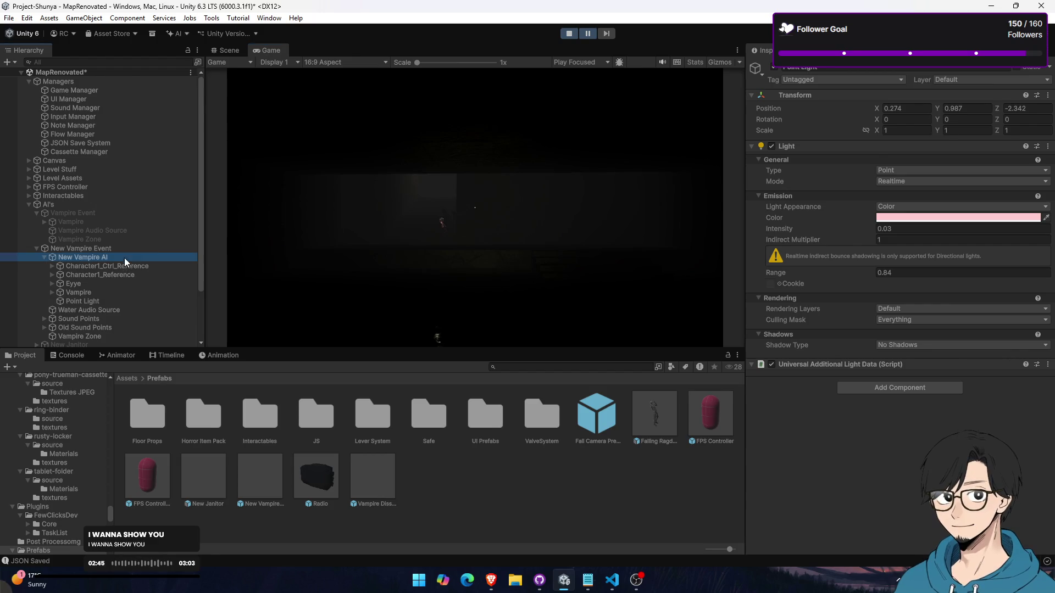
double_click(259, 47)
left_click(591, 35)
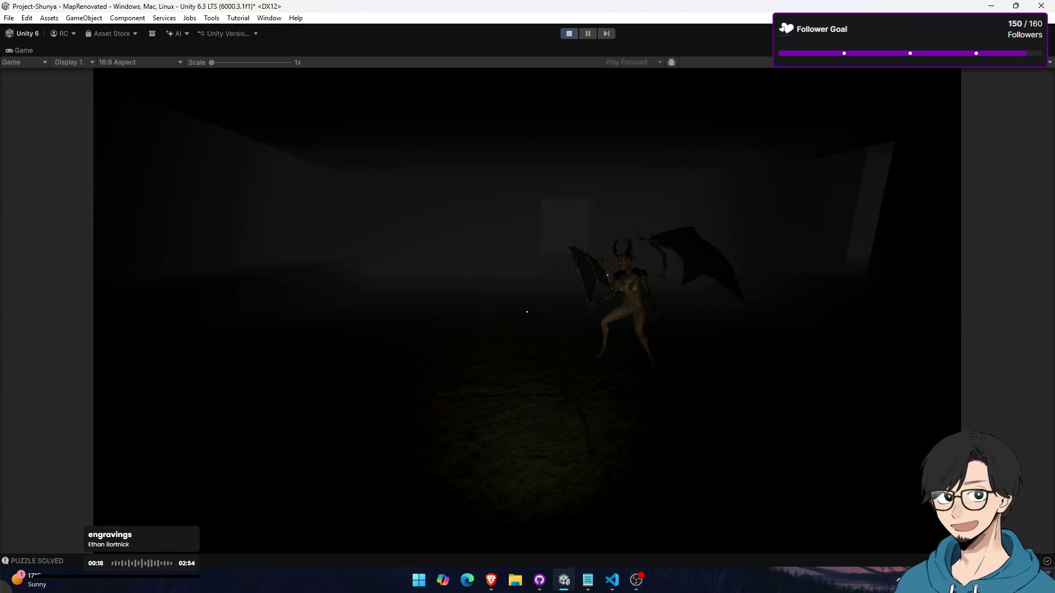
left_click(570, 34)
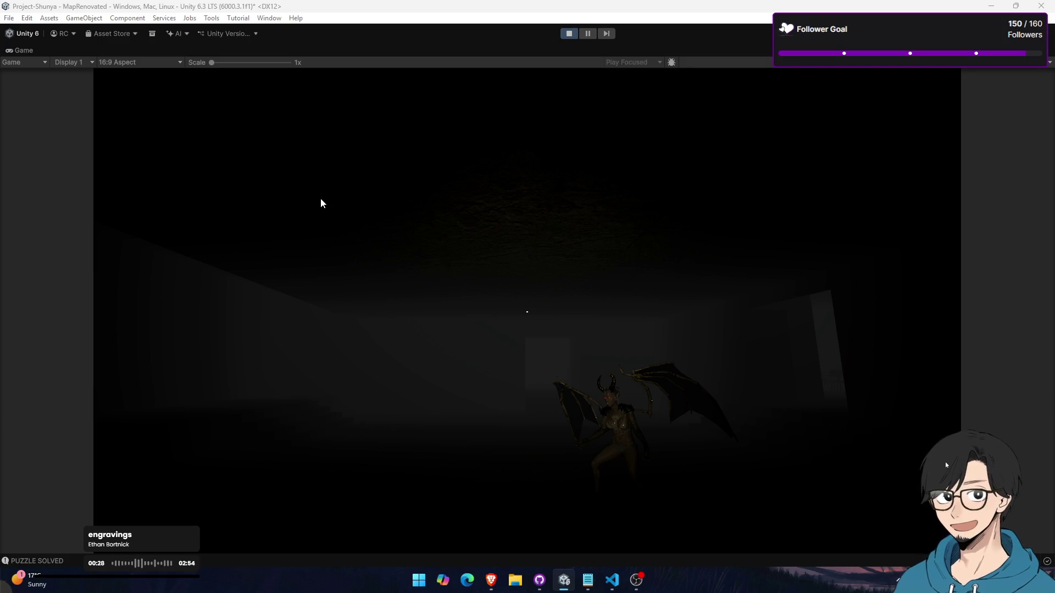
left_click(570, 33)
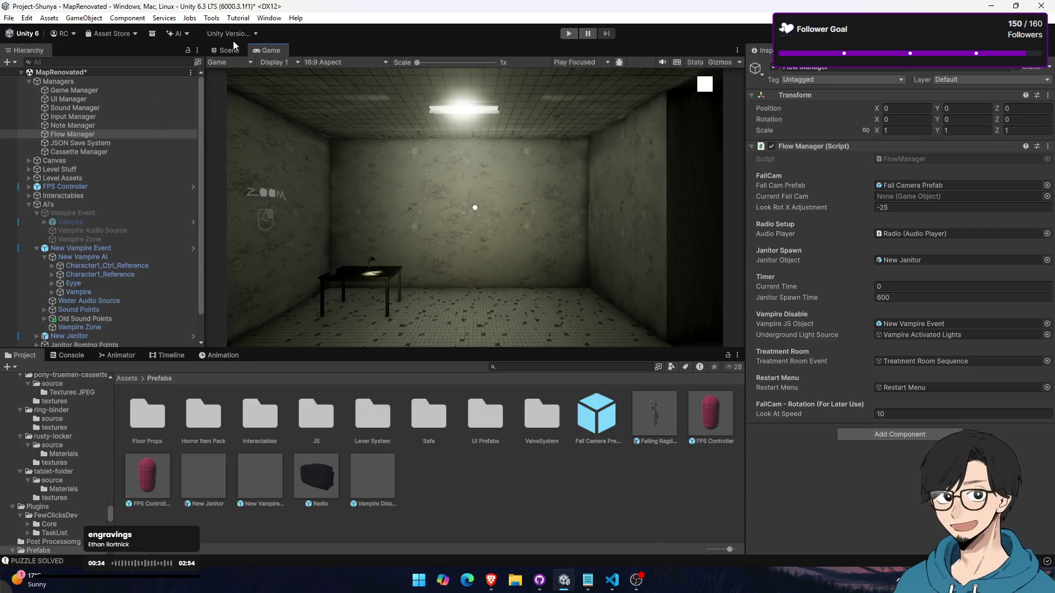
Return to the Scene view and frame the view on the vampire
left_click(231, 51)
left_click(125, 250)
left_click(116, 264)
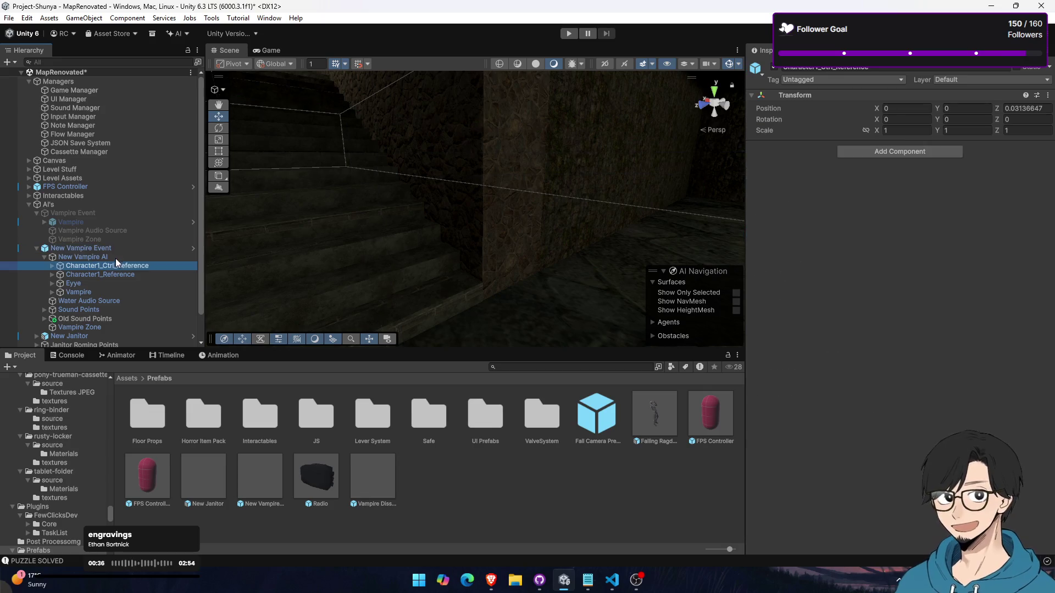
double_click(115, 258)
mouse_move(467, 222)
left_mouse_down()
mouse_move(577, 258)
mouse_move(549, 275)
mouse_move(555, 283)
left_mouse_up()
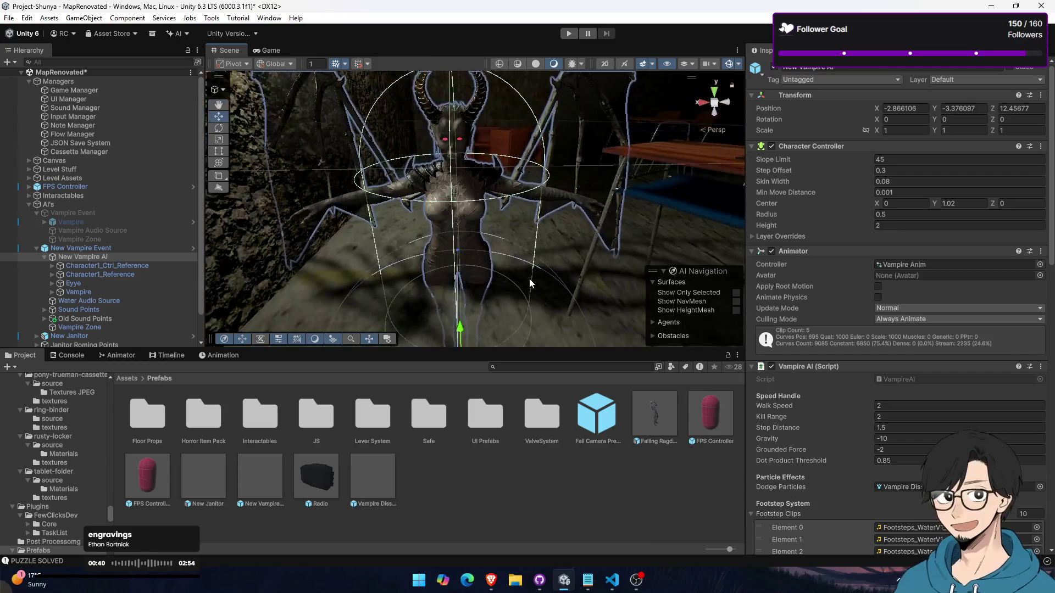
Add a new Point Light as a child of New Vampire AI
left_click(89, 259)
left_click(94, 271)
left_click(92, 258)
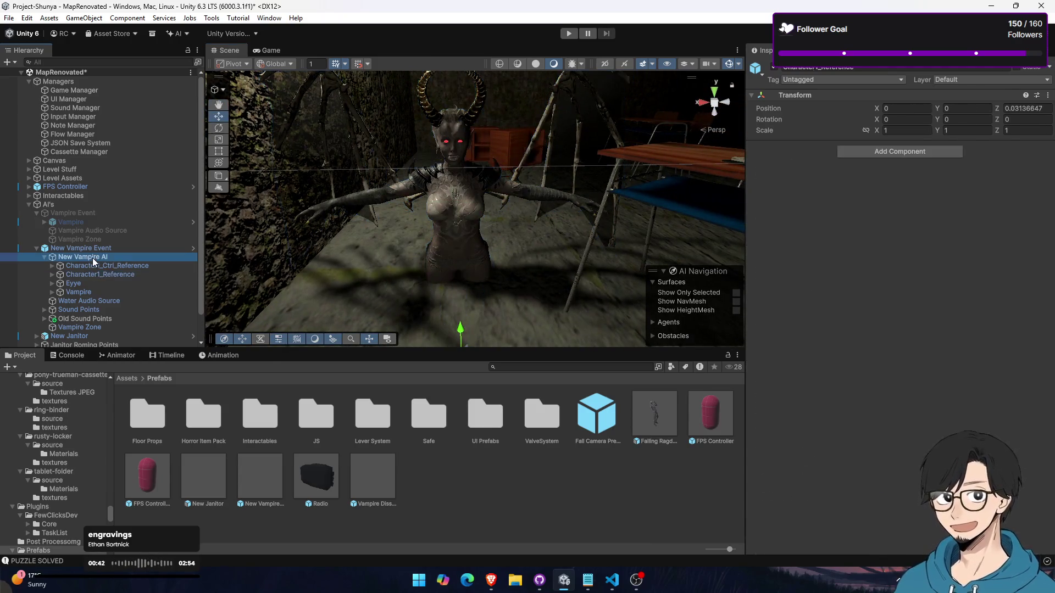
right_click(92, 258)
mouse_move(174, 367)
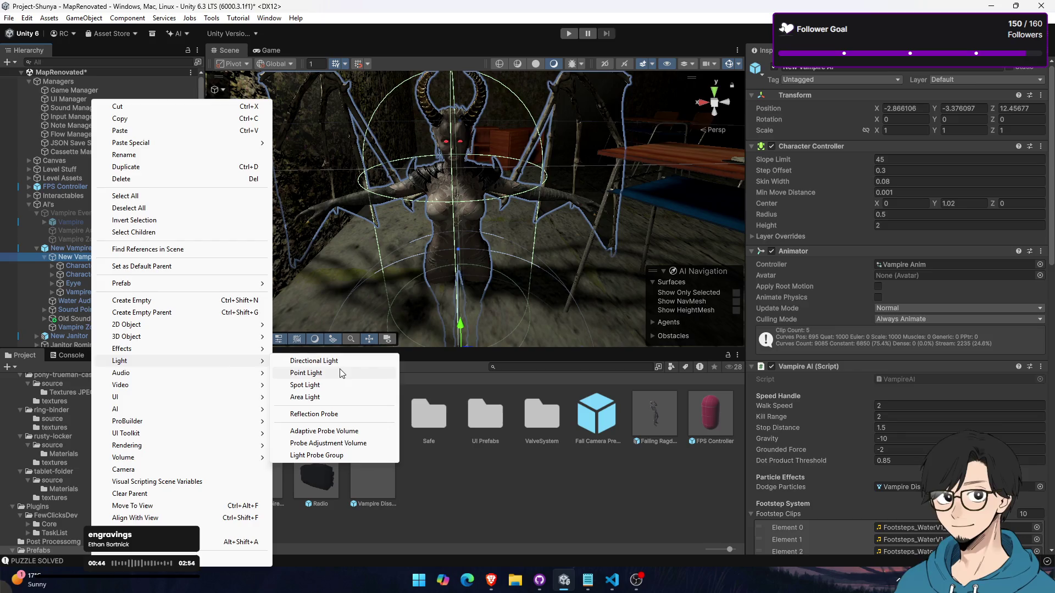
left_click(341, 373)
scroll(393, 285, "up", 5)
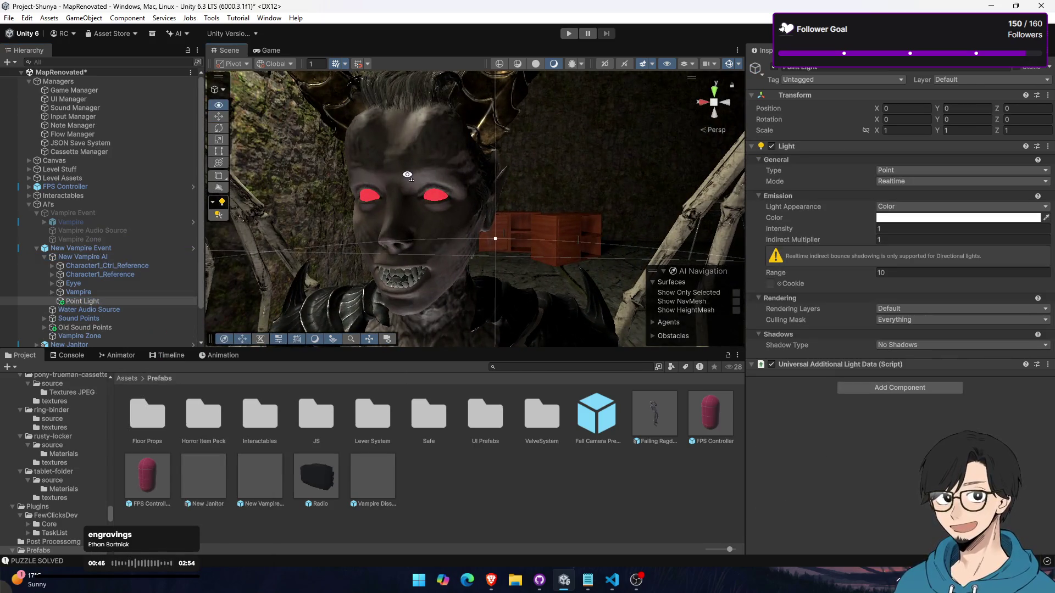
left_click_drag(407, 175, 265, 238)
mouse_move(686, 167)
left_mouse_down()
mouse_move(313, 271)
mouse_move(465, 241)
left_mouse_up()
left_click(452, 221)
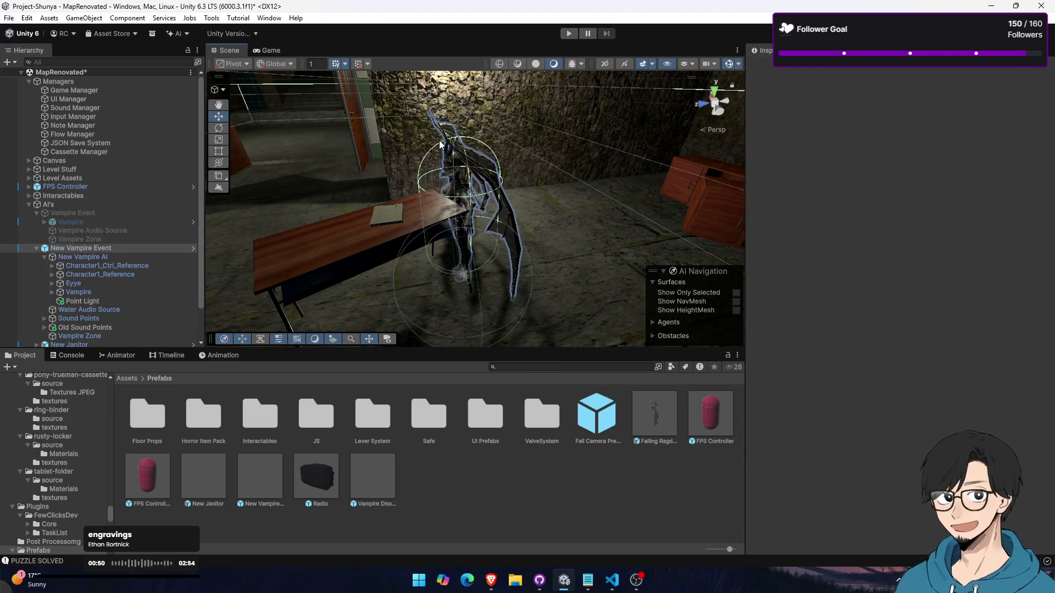
Raise the new Point Light to Y 1.579 and make it red with range 1.5
left_click(146, 257)
left_click(117, 303)
mouse_move(462, 242)
left_mouse_down()
mouse_move(460, 143)
mouse_move(473, 171)
mouse_move(385, 193)
left_mouse_up()
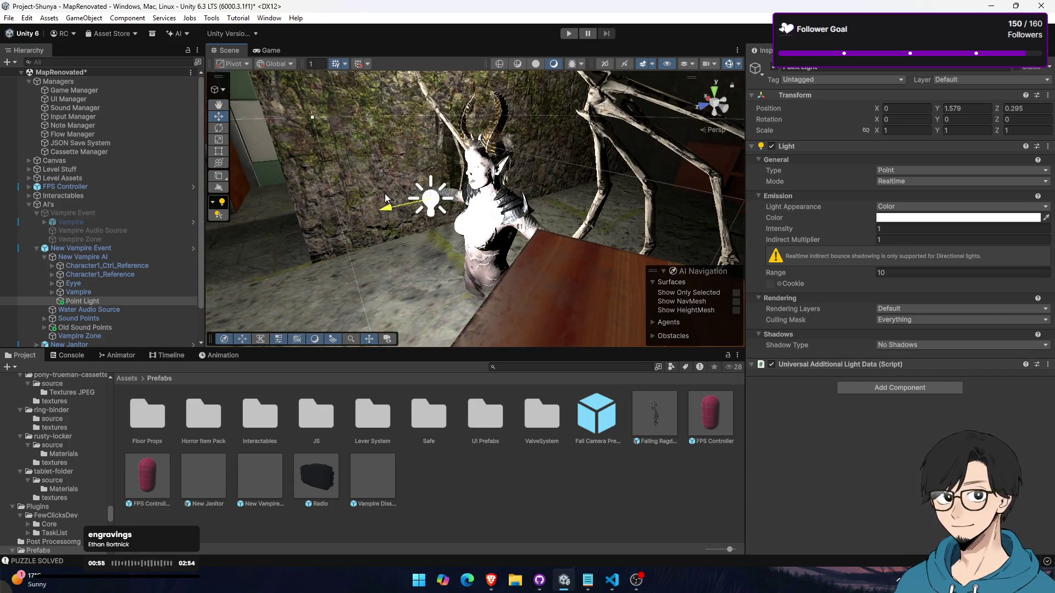
left_click(915, 219)
left_click_drag(989, 277, 991, 260)
left_click(1037, 209)
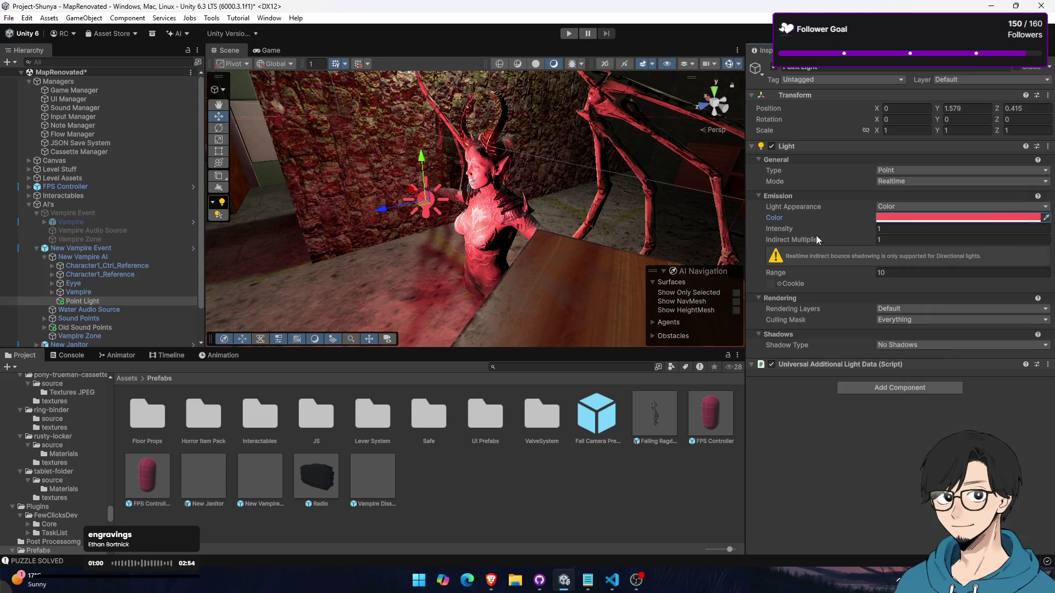
left_click_drag(751, 277, 655, 270)
left_click_drag(783, 229, 743, 226)
Enable scene lighting and post processing, and set the light intensity to 0.07
key("f")
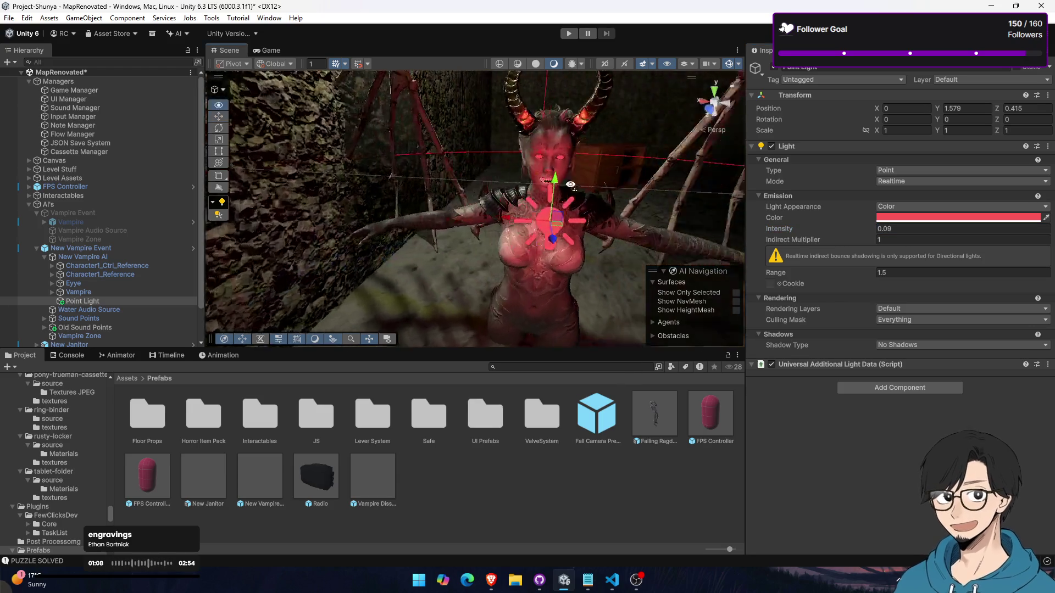
left_click(553, 65)
left_click(554, 65)
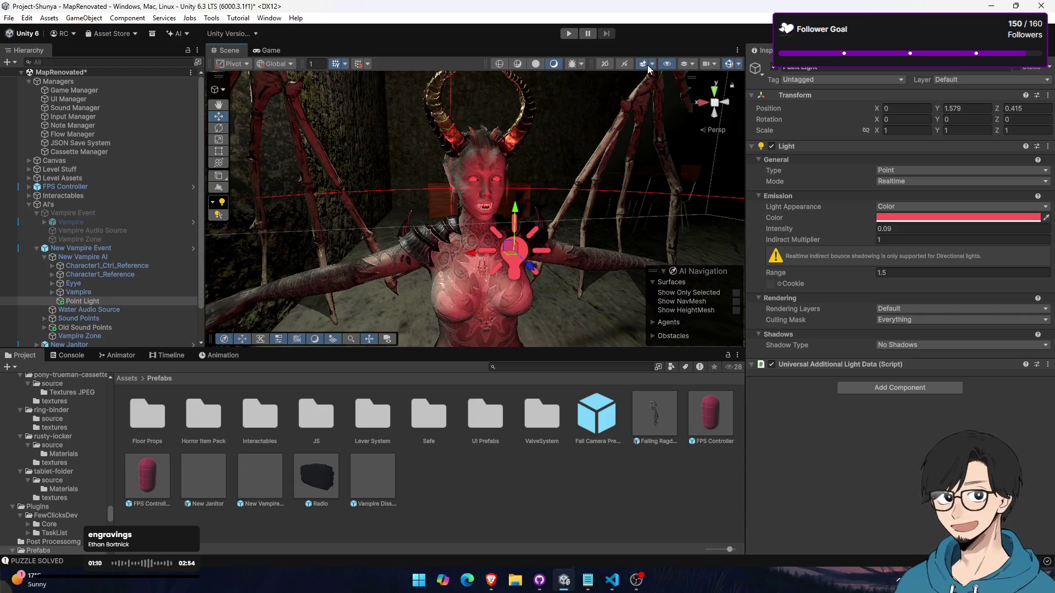
left_click(651, 65)
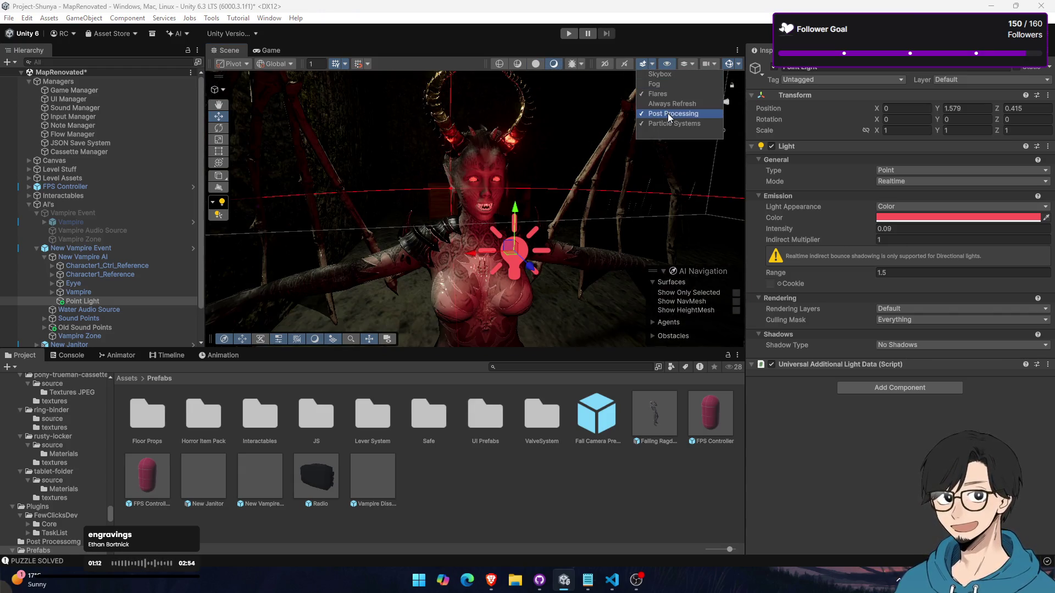
left_click(667, 113)
left_click(925, 234)
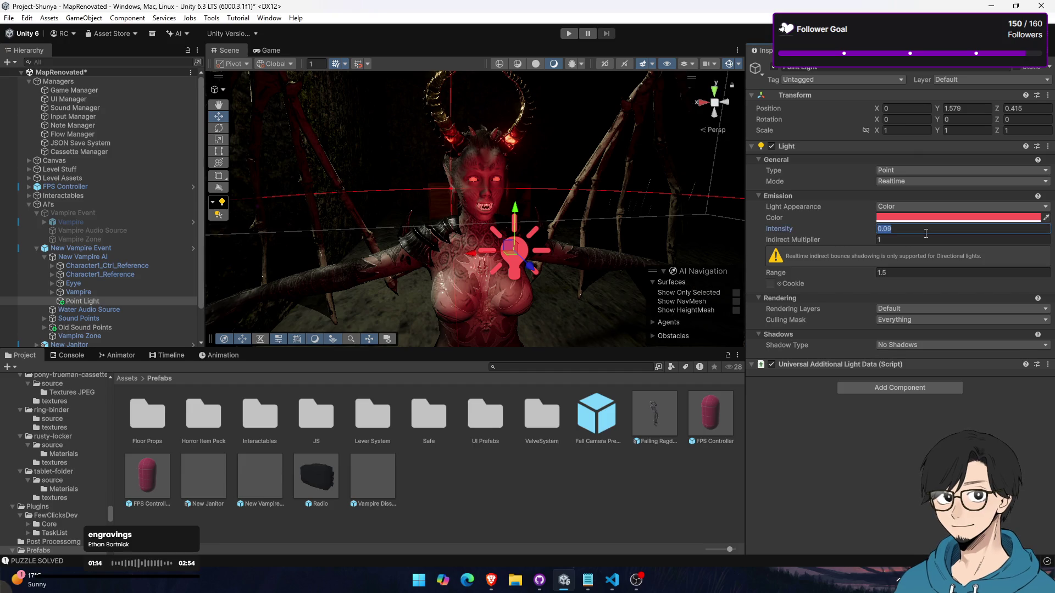
type("0.07")
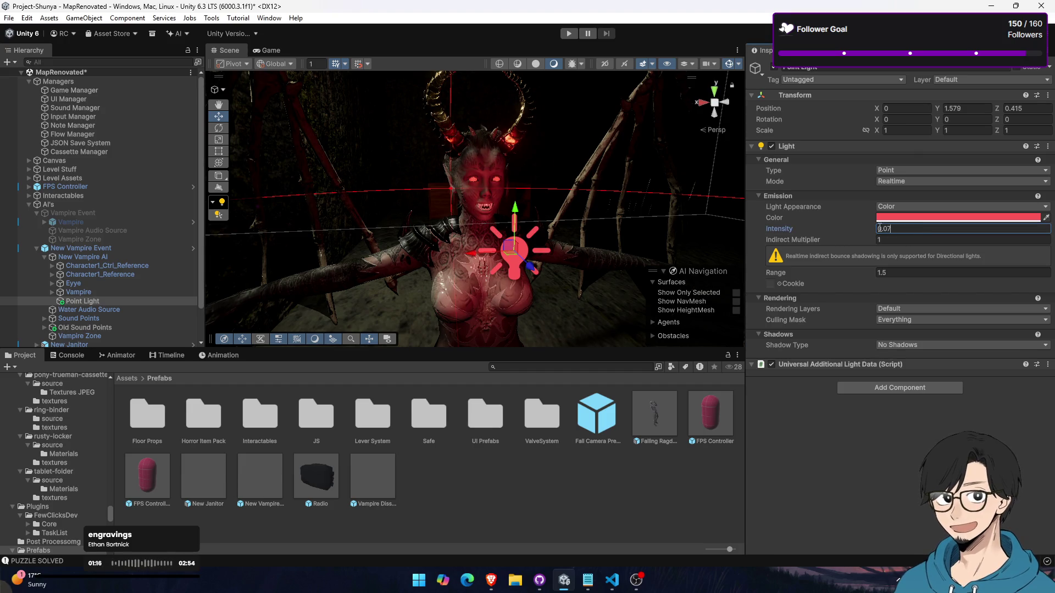
scroll(526, 214, "down", 5)
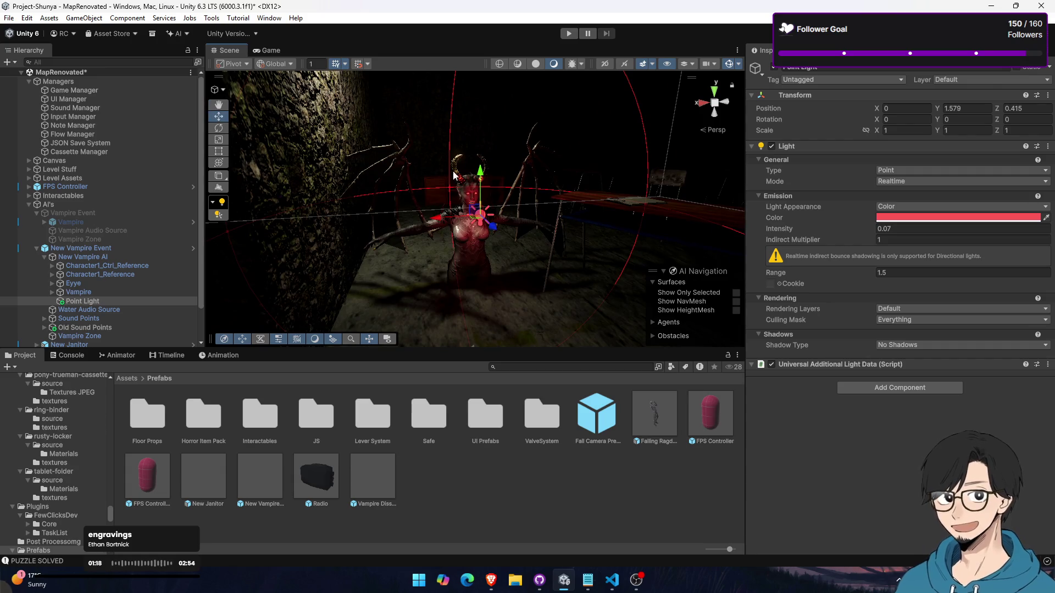
left_click_drag(454, 175, 509, 213)
left_click_drag(448, 64, 401, 99)
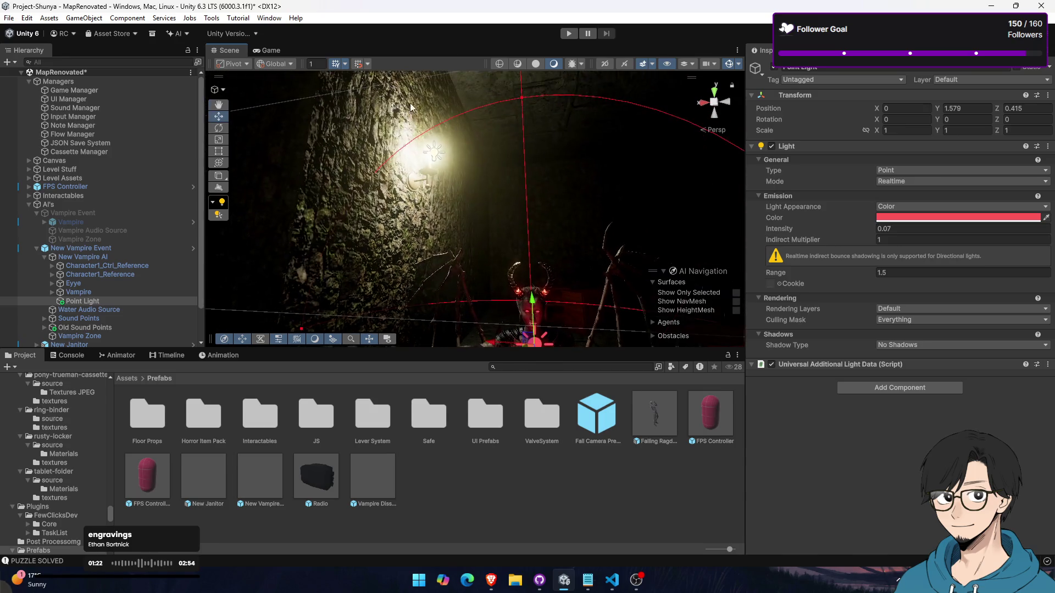
Switch off the wall lamp's light
left_click(437, 163)
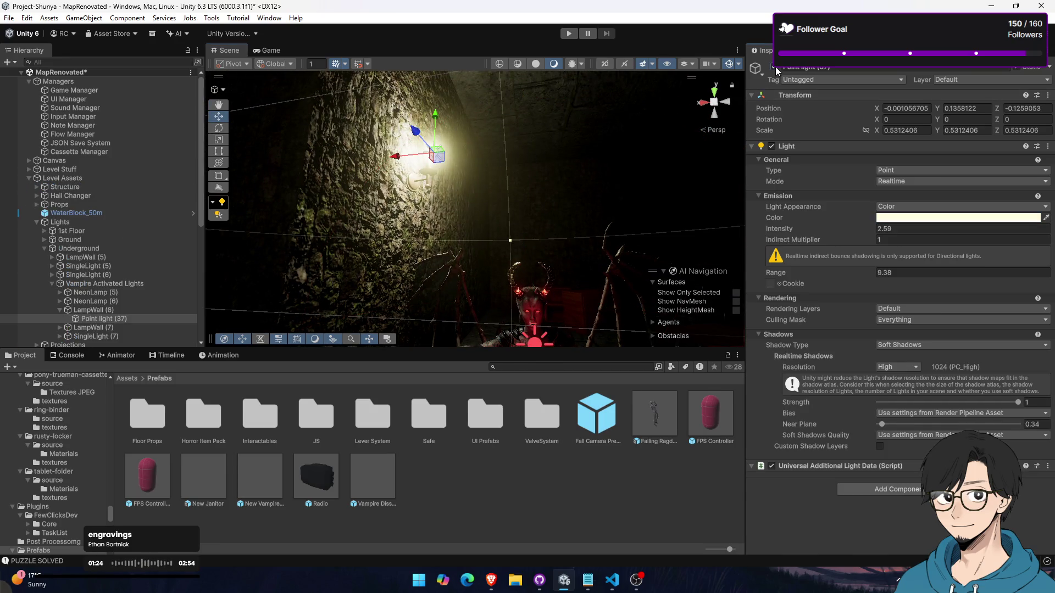
left_click(776, 67)
left_click_drag(522, 253, 527, 243)
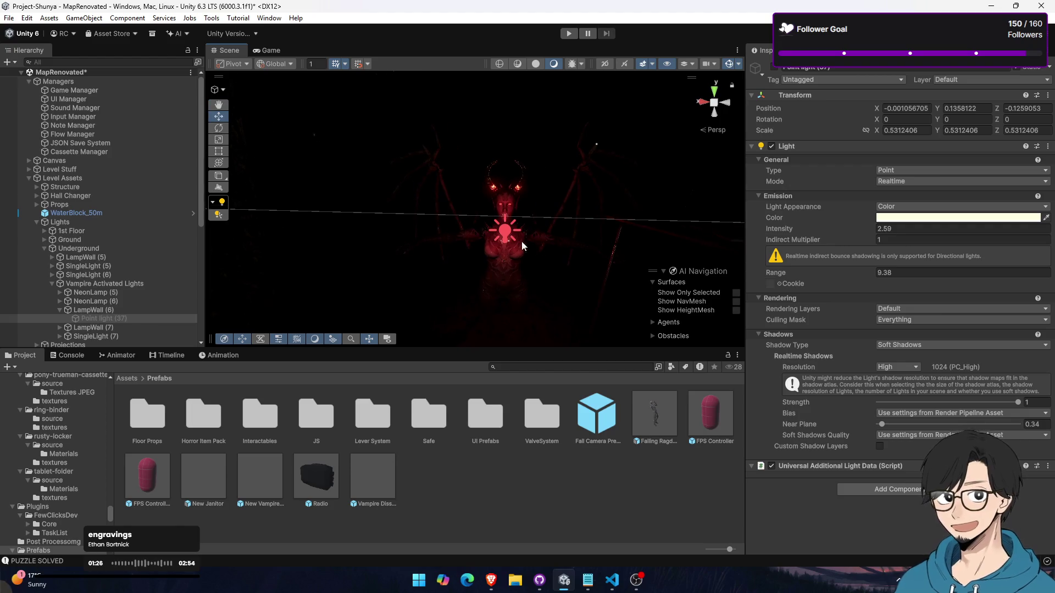
Move the vampire's Point Light to Z 0.512, set range 1.28 and a lighter pink colour
left_click(505, 231)
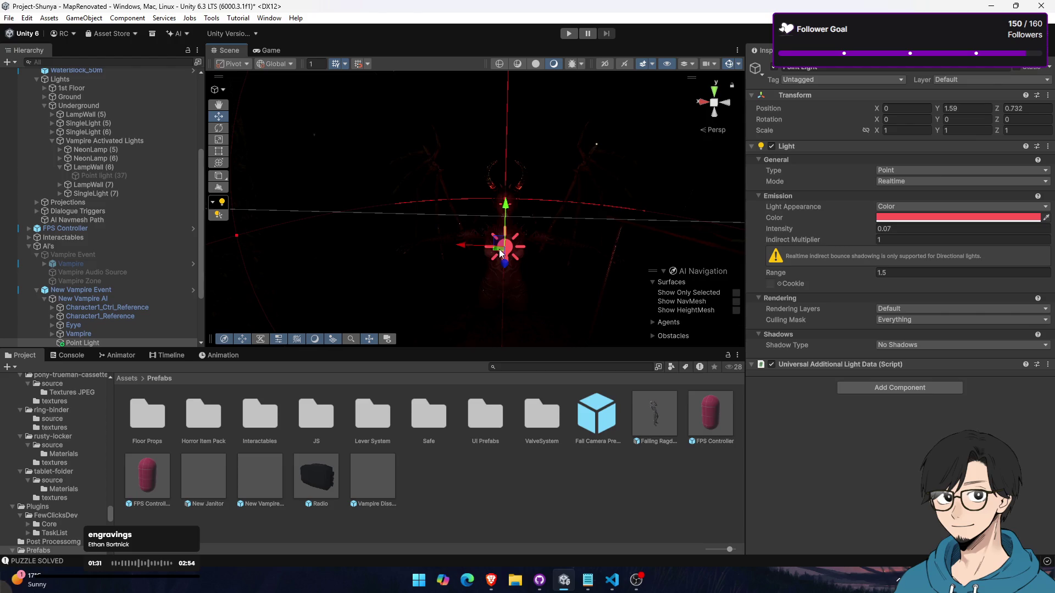
mouse_move(506, 262)
left_mouse_down()
mouse_move(507, 235)
mouse_move(506, 259)
mouse_move(532, 252)
left_mouse_up()
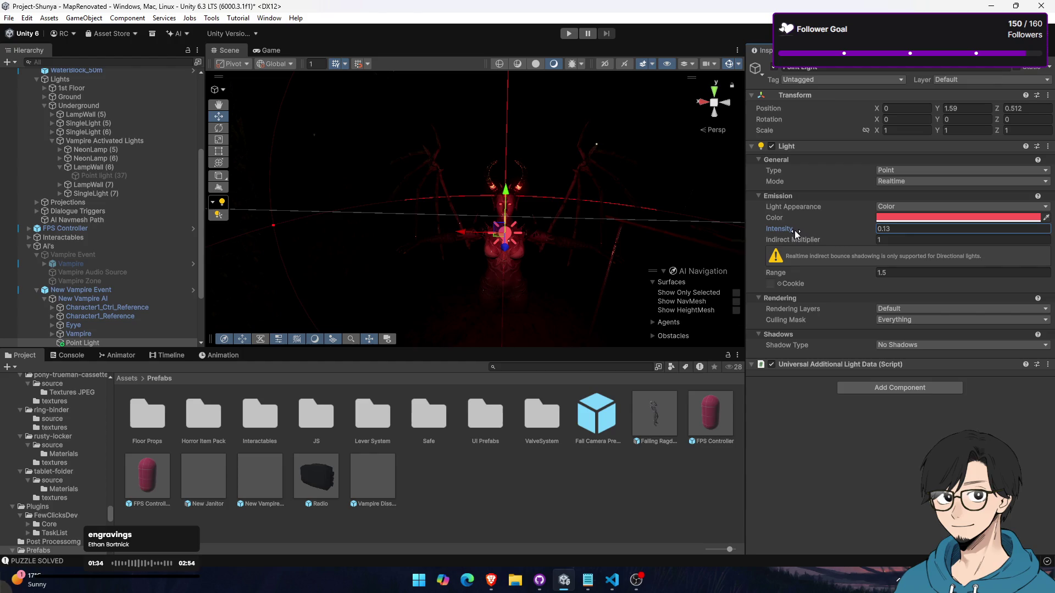
left_click(789, 272)
mouse_move(872, 278)
left_mouse_down()
mouse_move(709, 270)
mouse_move(738, 268)
mouse_move(723, 263)
left_mouse_up()
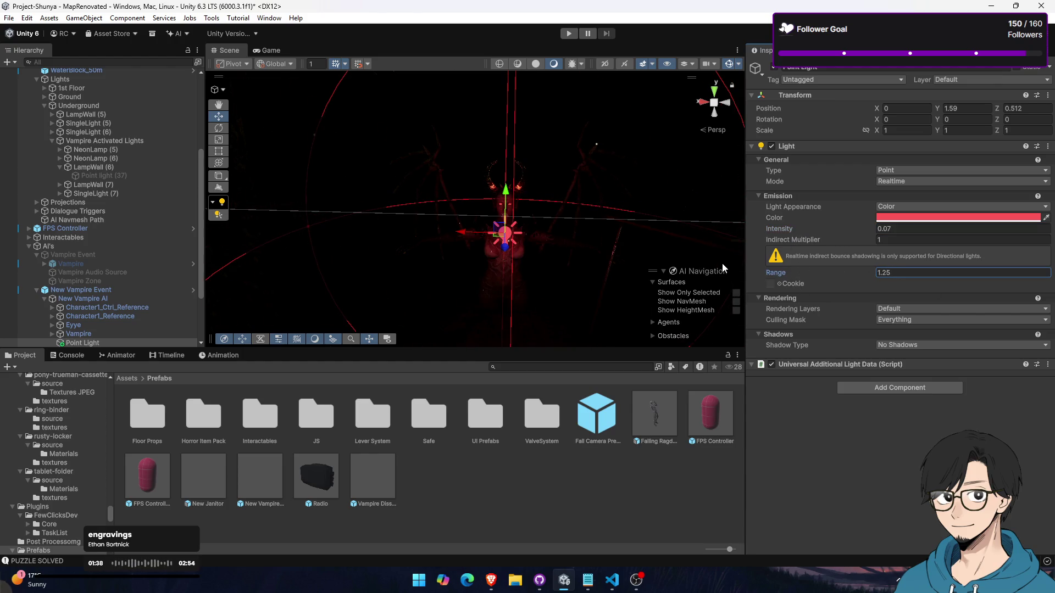
left_click(879, 219)
left_click(972, 283)
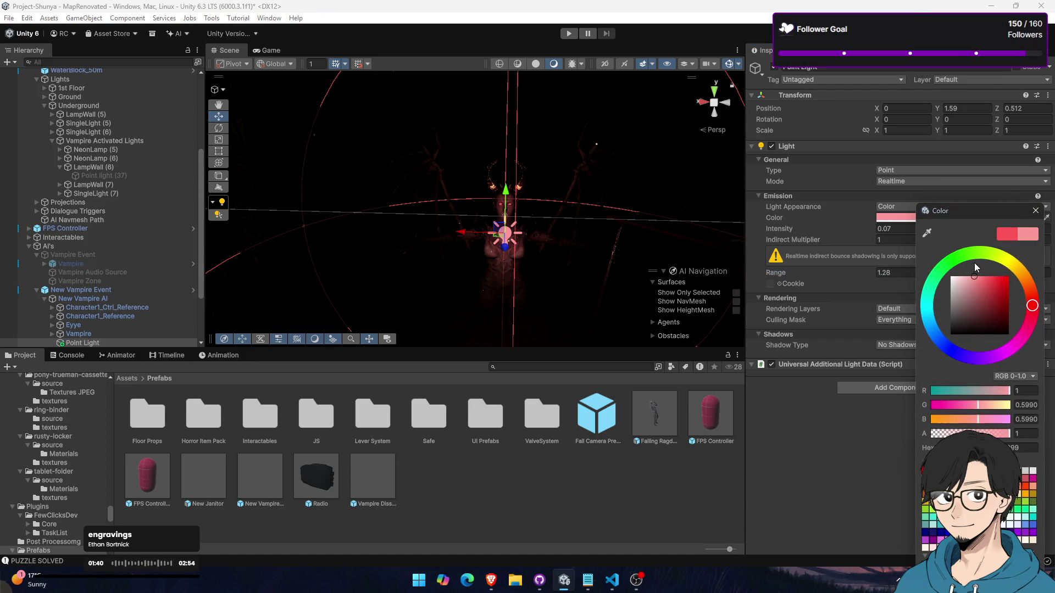
left_click(1036, 210)
mouse_move(478, 244)
left_mouse_down()
mouse_move(488, 241)
mouse_move(349, 239)
left_mouse_up()
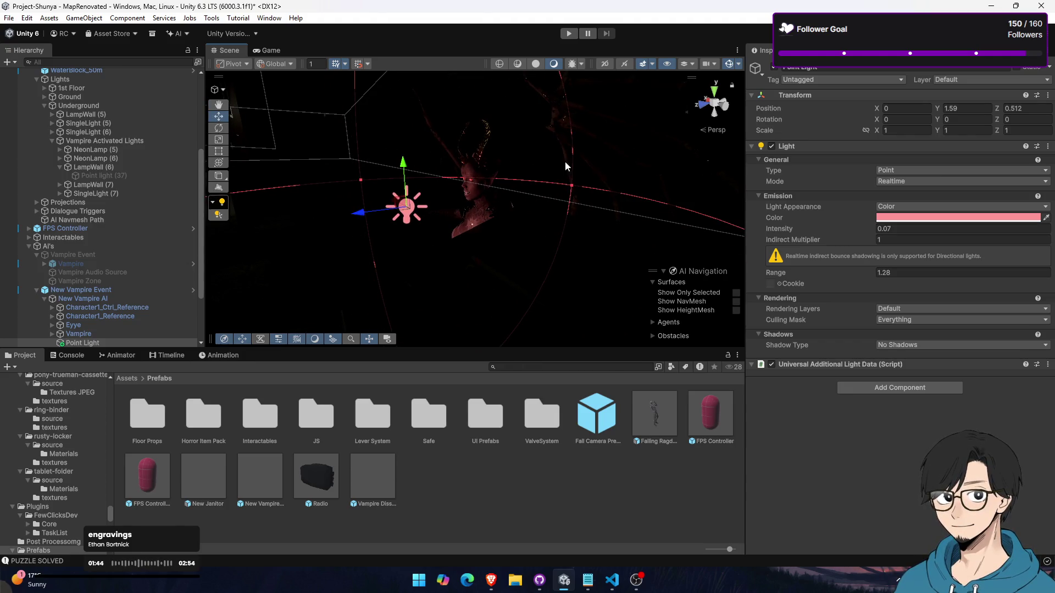
left_click_drag(565, 164, 562, 137)
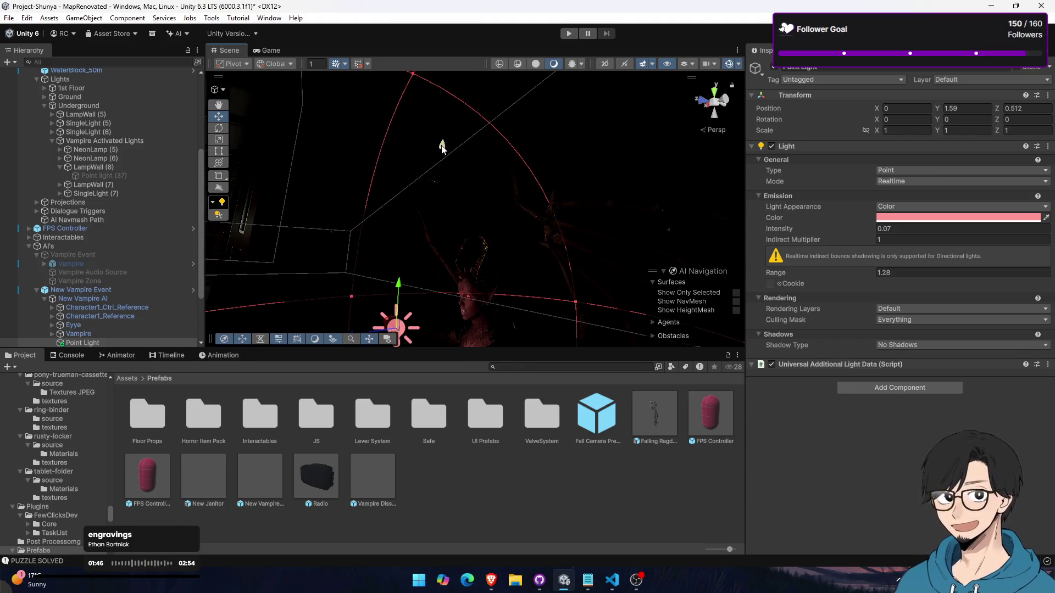
Collapse the Level Assets, Managers, New Vampire Event and AI groups, then save the scene
left_click(126, 176)
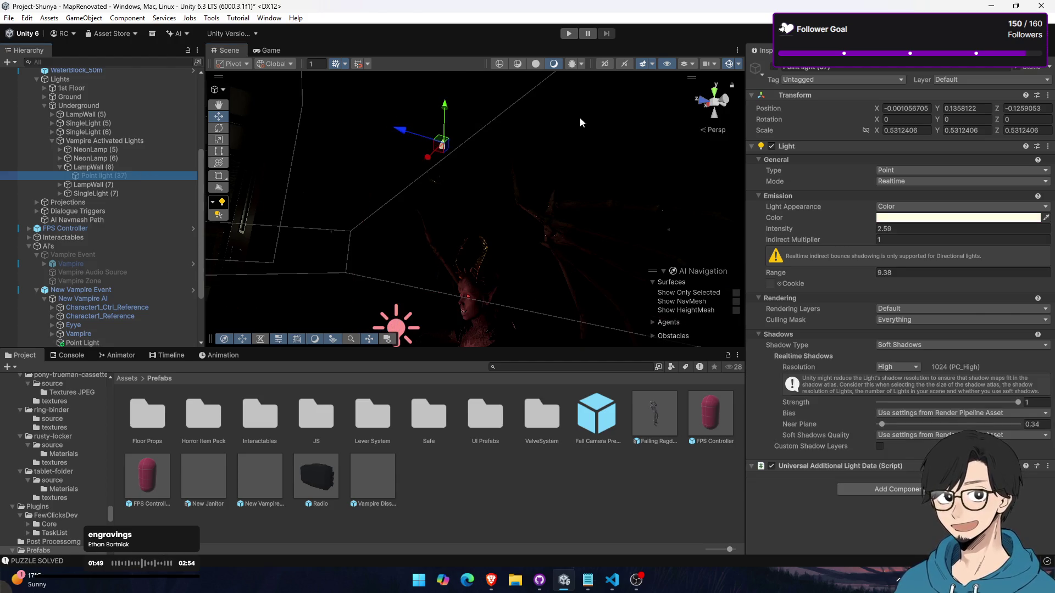
key("f")
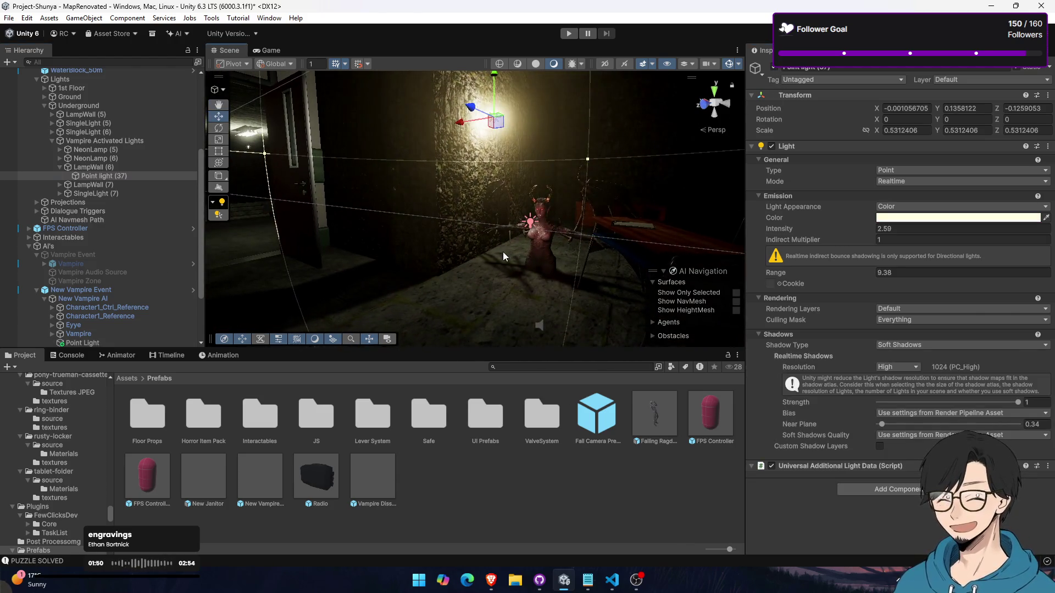
scroll(56, 158, "up", 5)
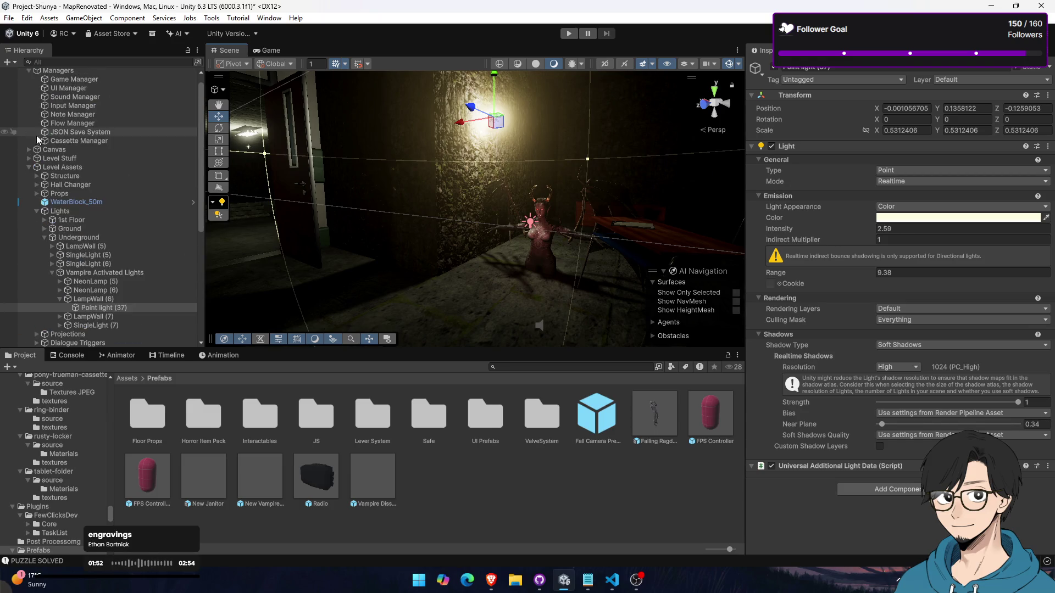
left_click(28, 167)
scroll(29, 137, "up", 1)
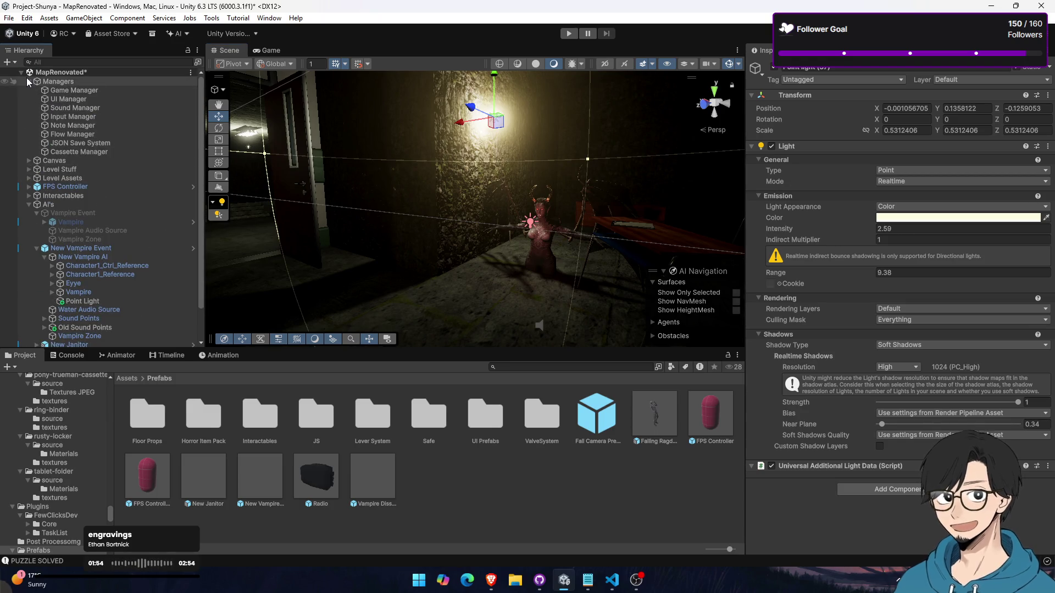
left_click(28, 81)
left_click(48, 178)
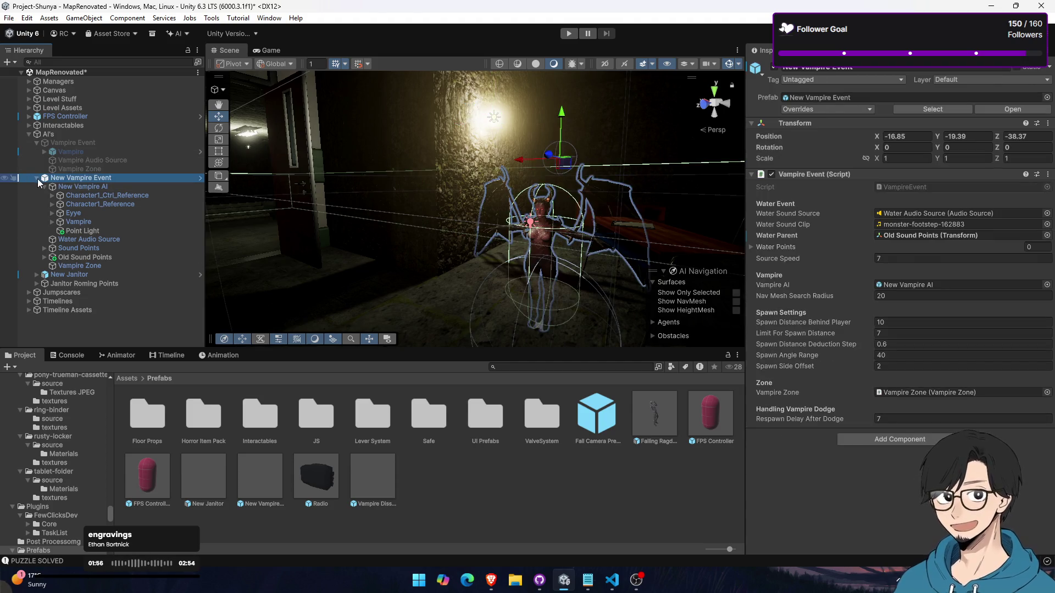
left_click(36, 178)
left_click(28, 133)
left_click(108, 238)
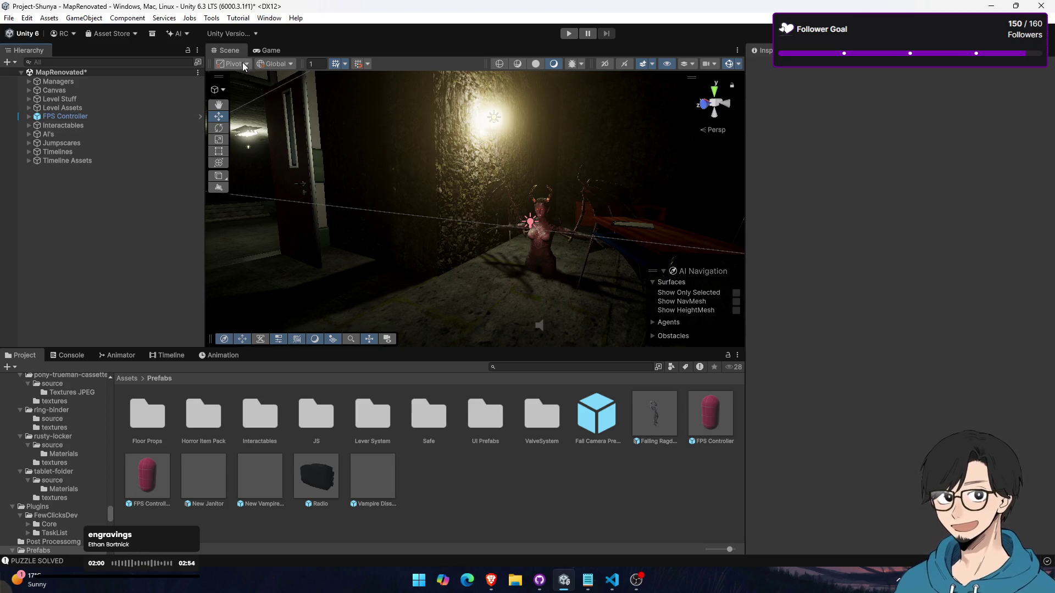
key("ctrl+s")
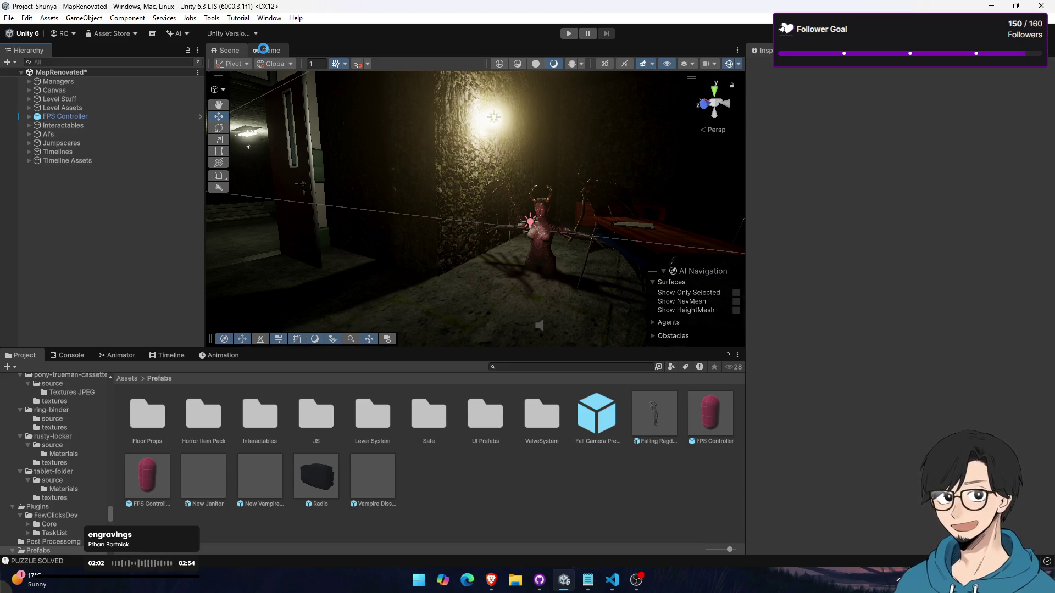
Enter Play mode from the Game view and enlarge it to fill the editor
left_click(262, 49)
left_click(569, 35)
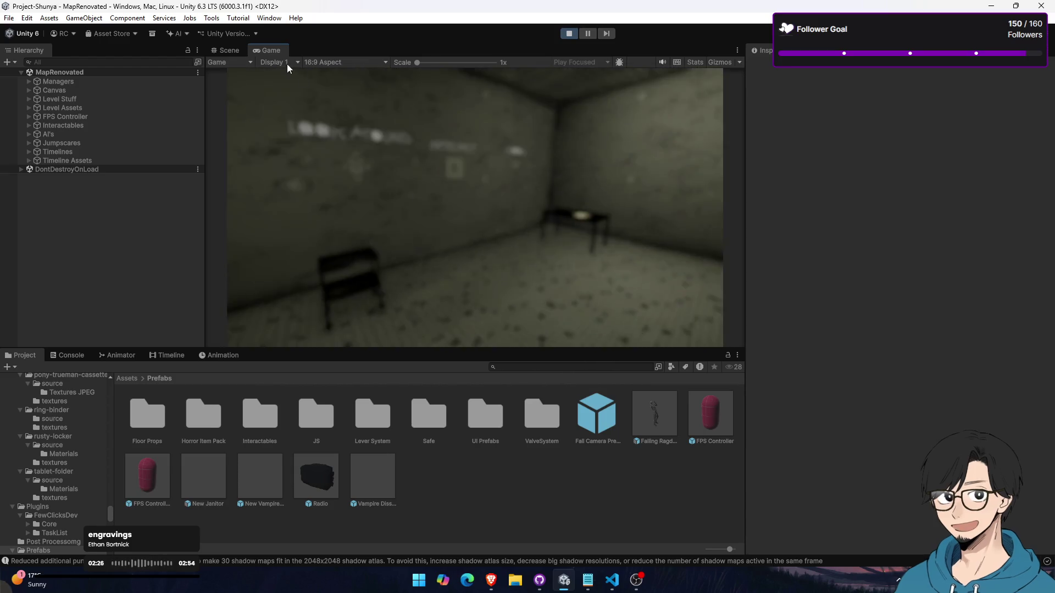
double_click(279, 48)
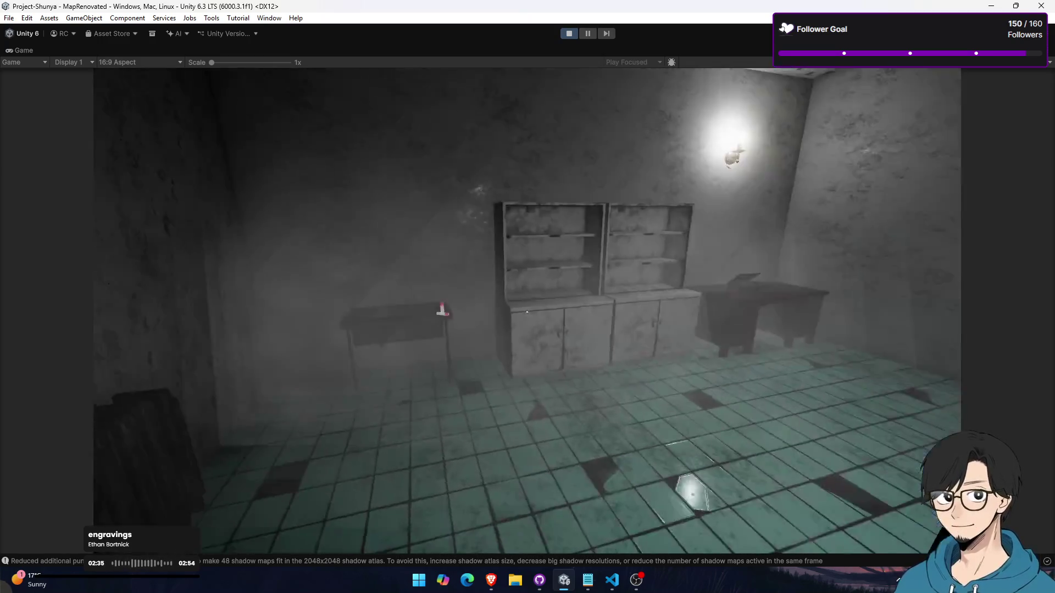
Pick up the batteries from the table and the torch from the shelf
key("e")
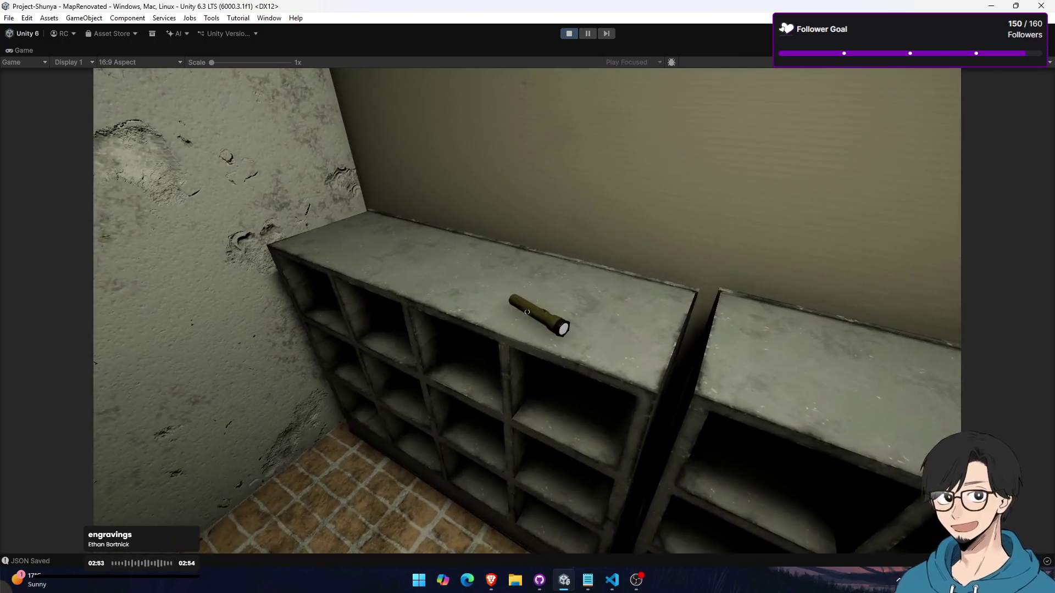
key("e")
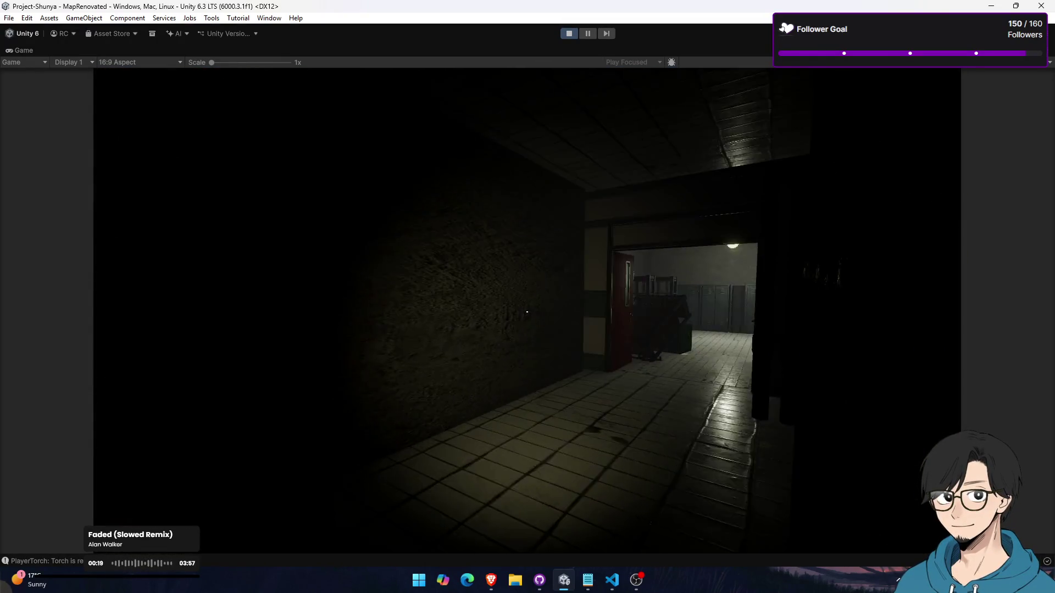
Walk through the locker room, pick up the key, and pass the red double doors into the large room
key("w")
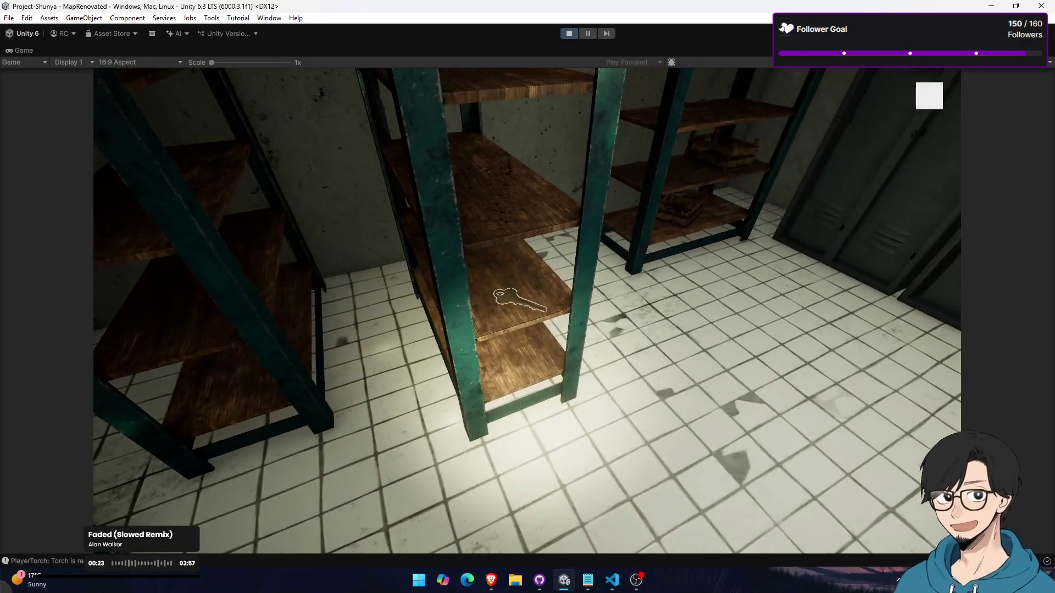
key("e")
key("w")
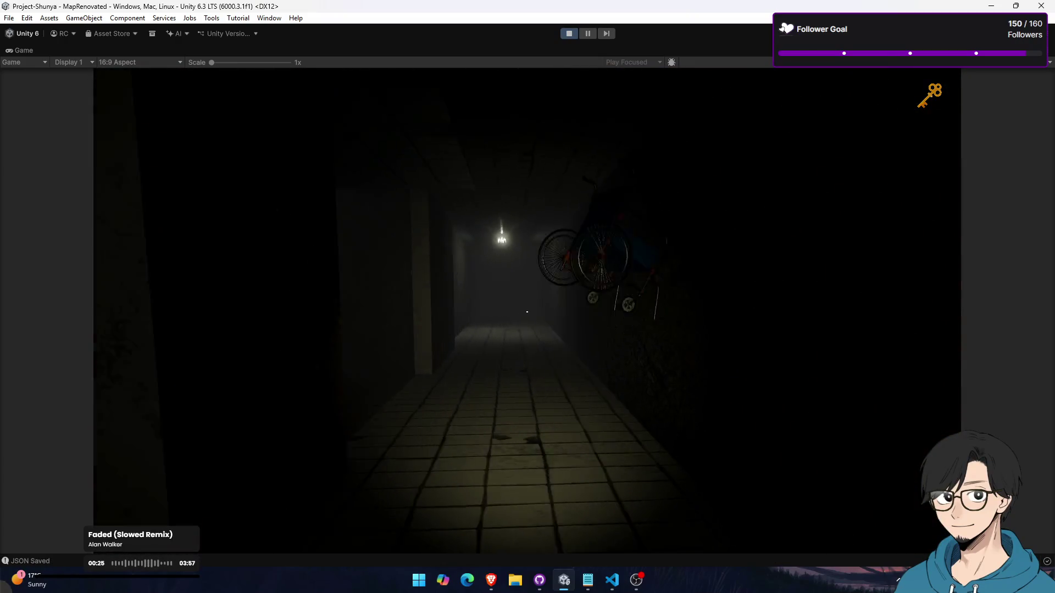
key("w")
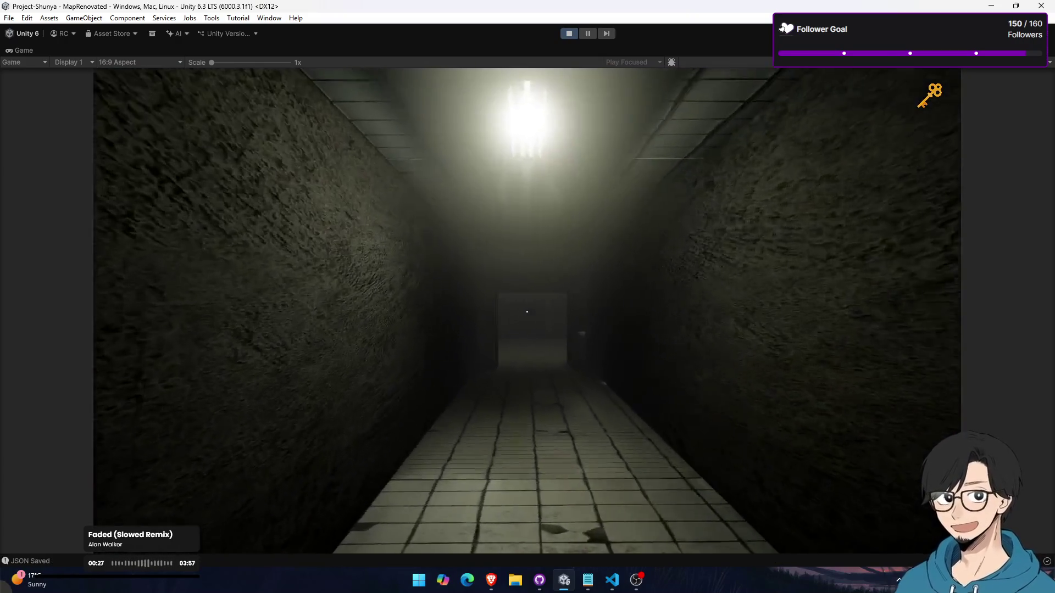
key("w")
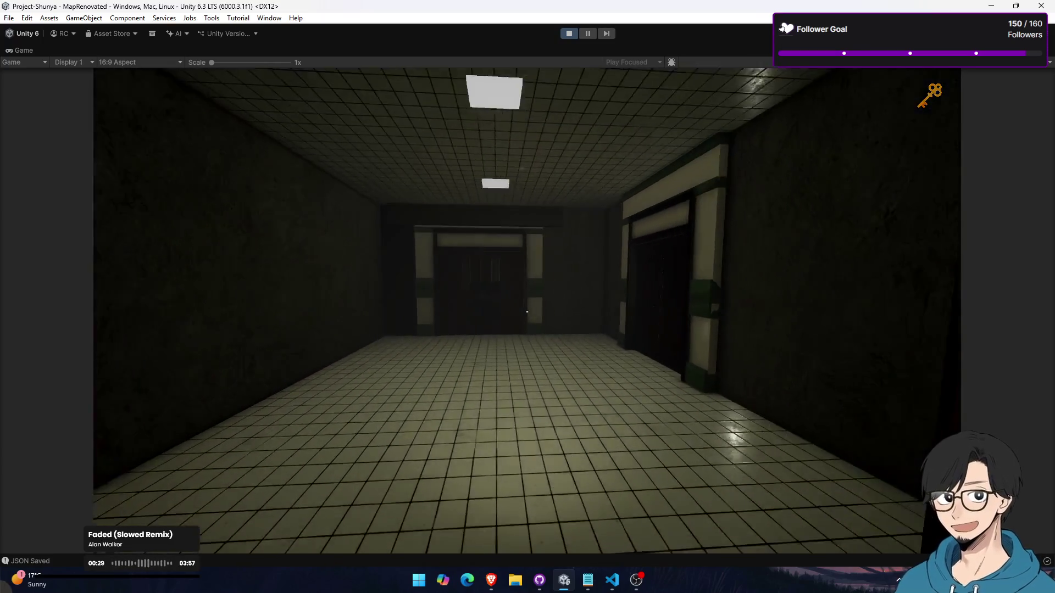
key("w")
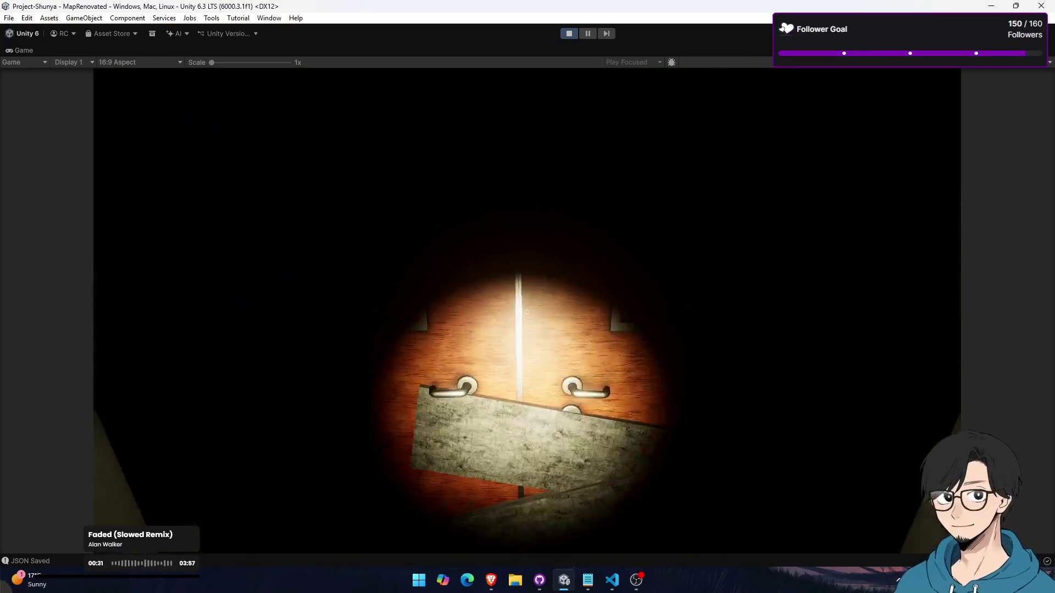
key("e")
key("w")
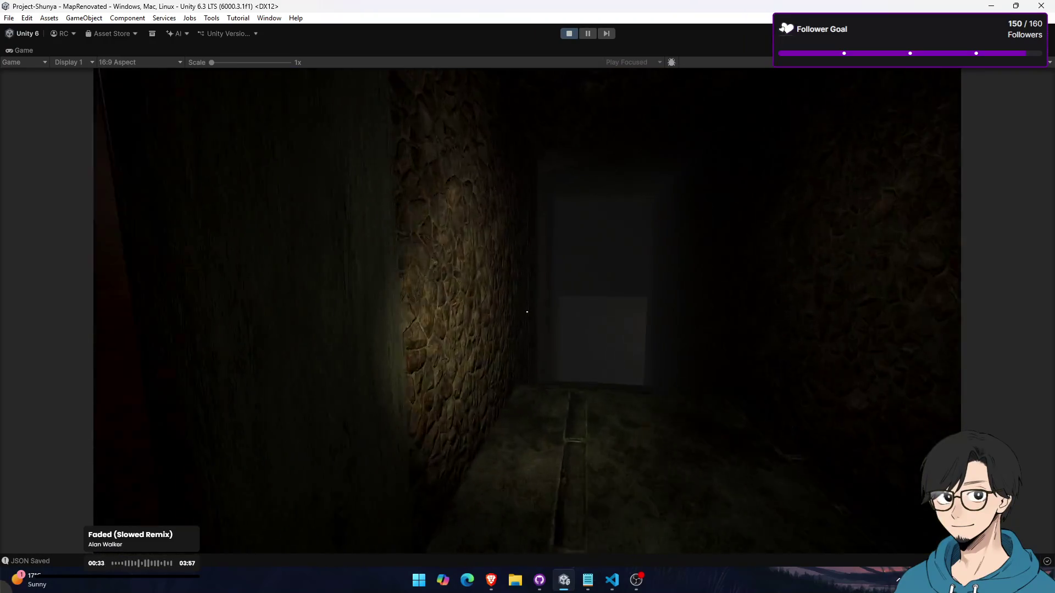
key("w")
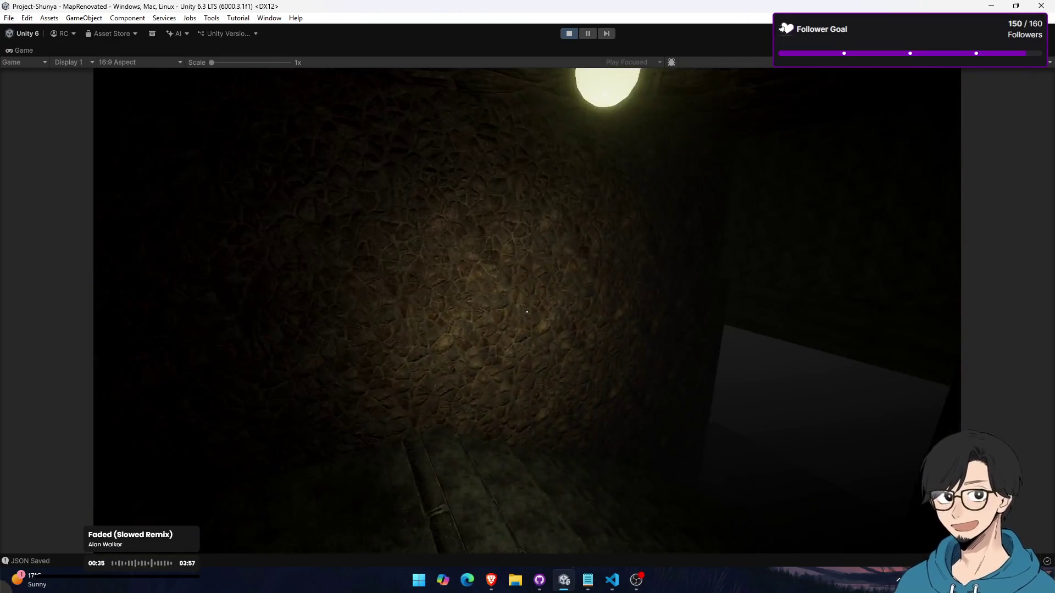
key("w")
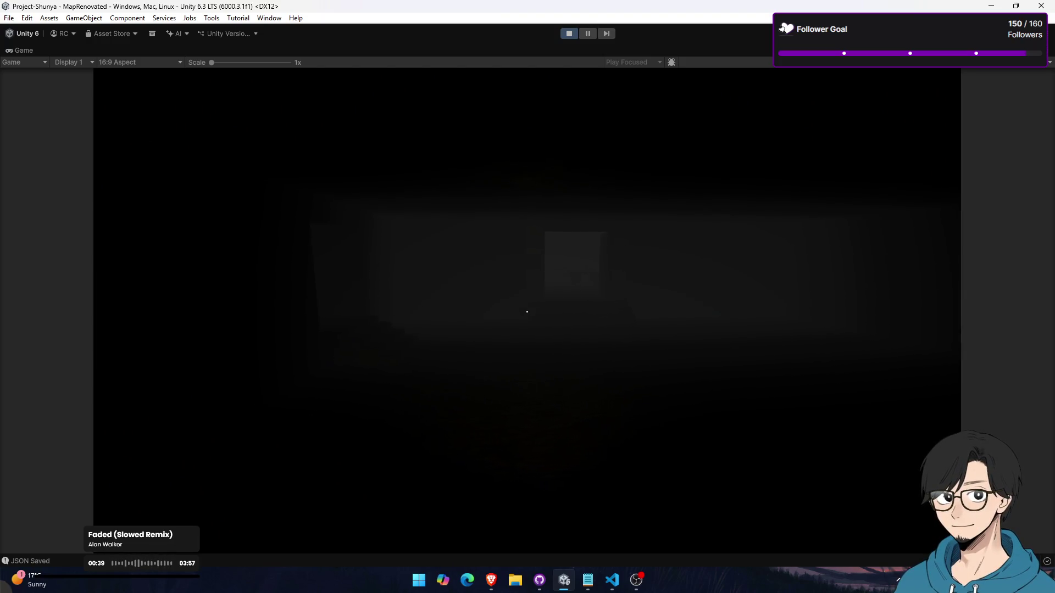
key("w")
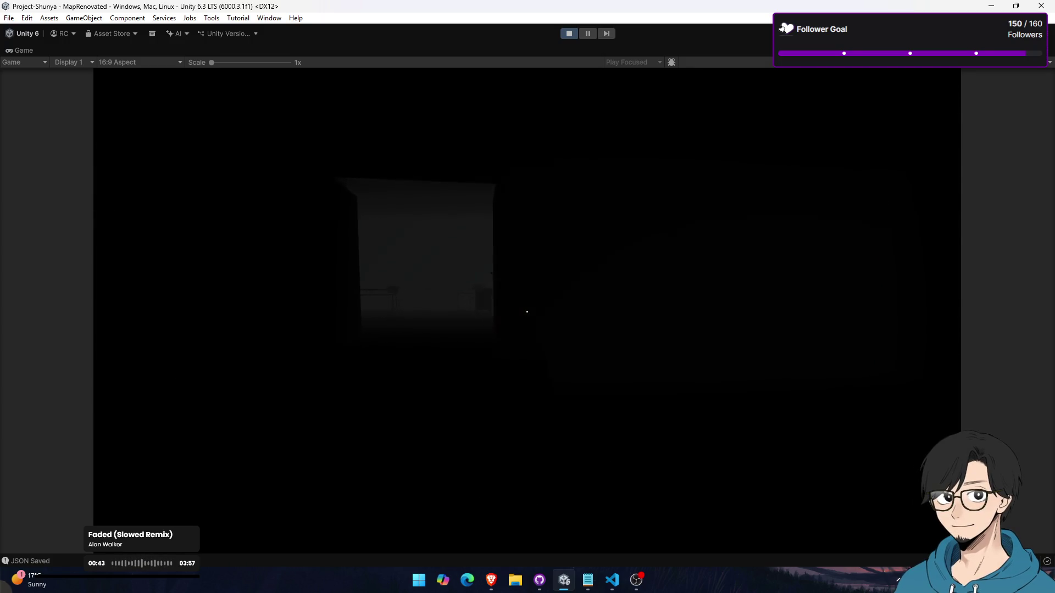
key("w")
key("w")
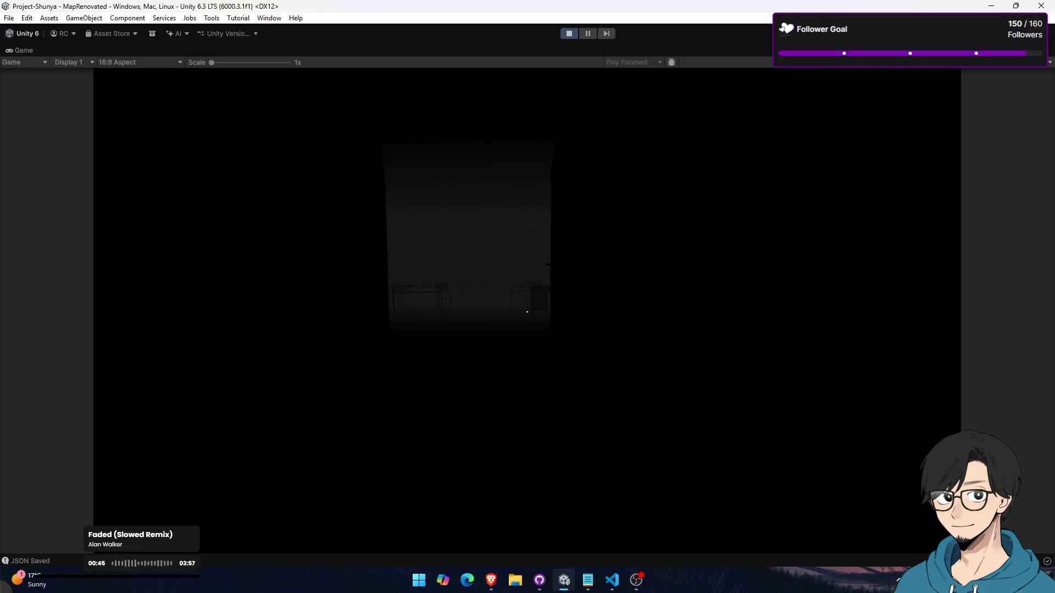
Approach the red demon until it vanishes, then head past the lit stairs through the pale doorway
key("w")
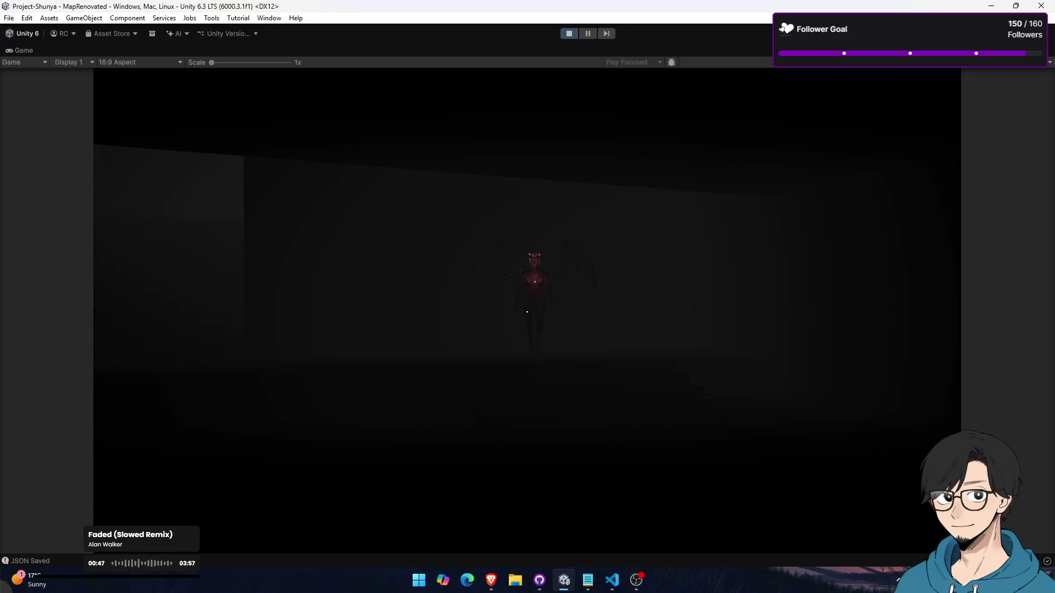
key("w")
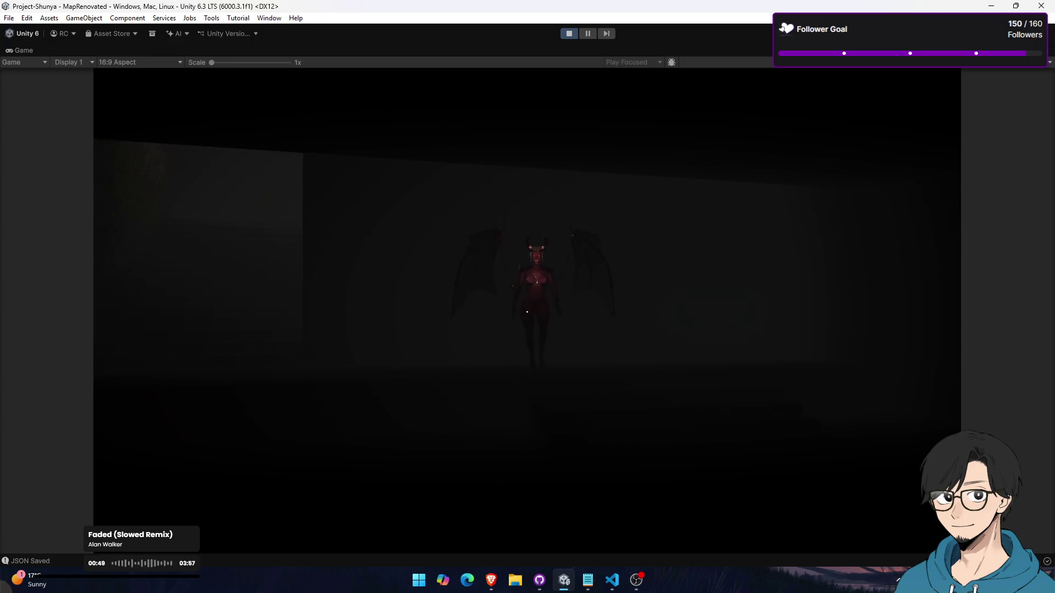
key("w")
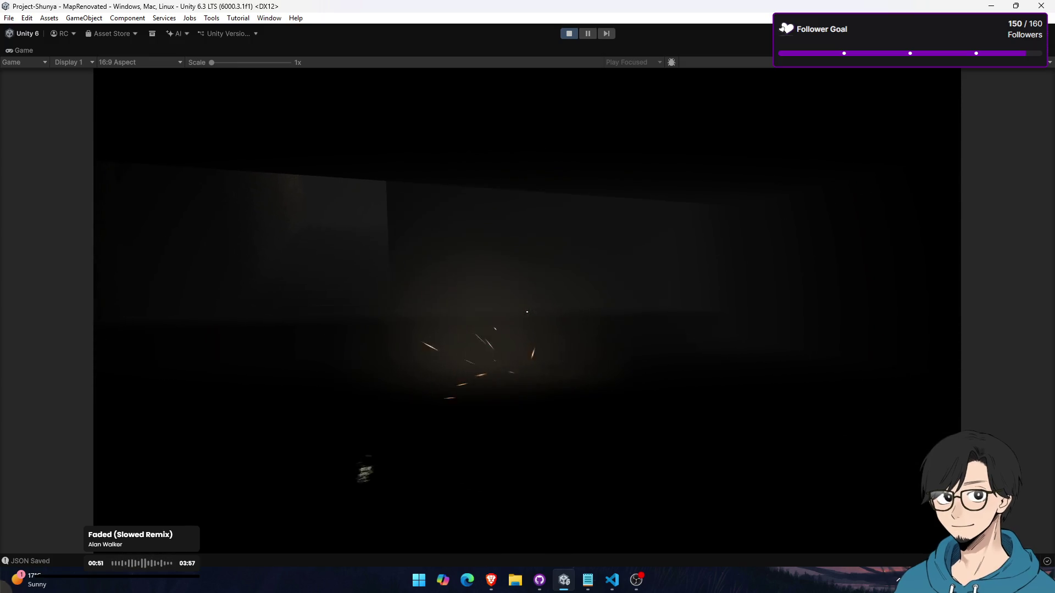
key("w")
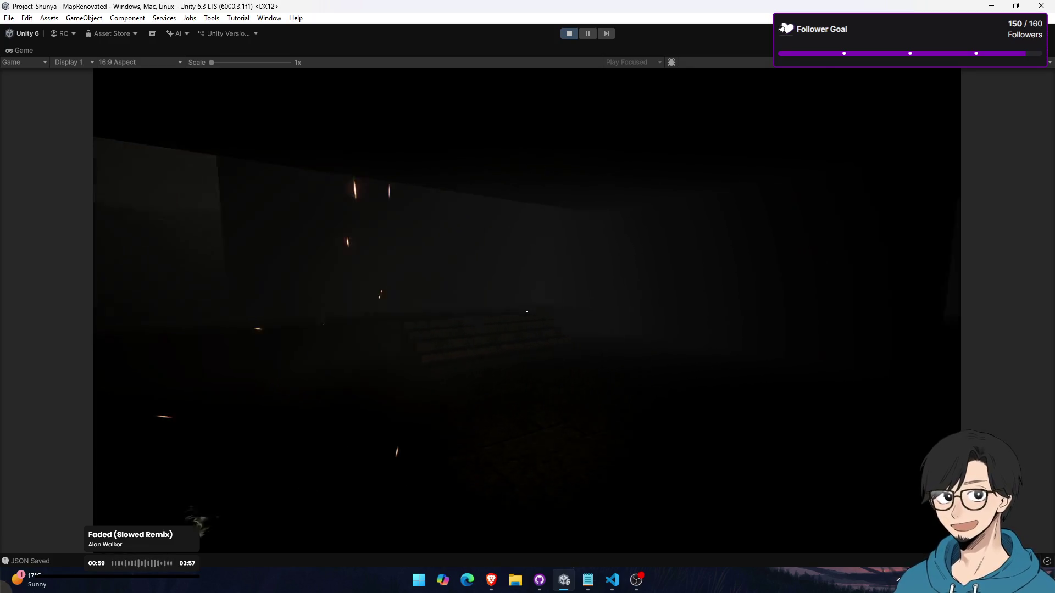
key("w")
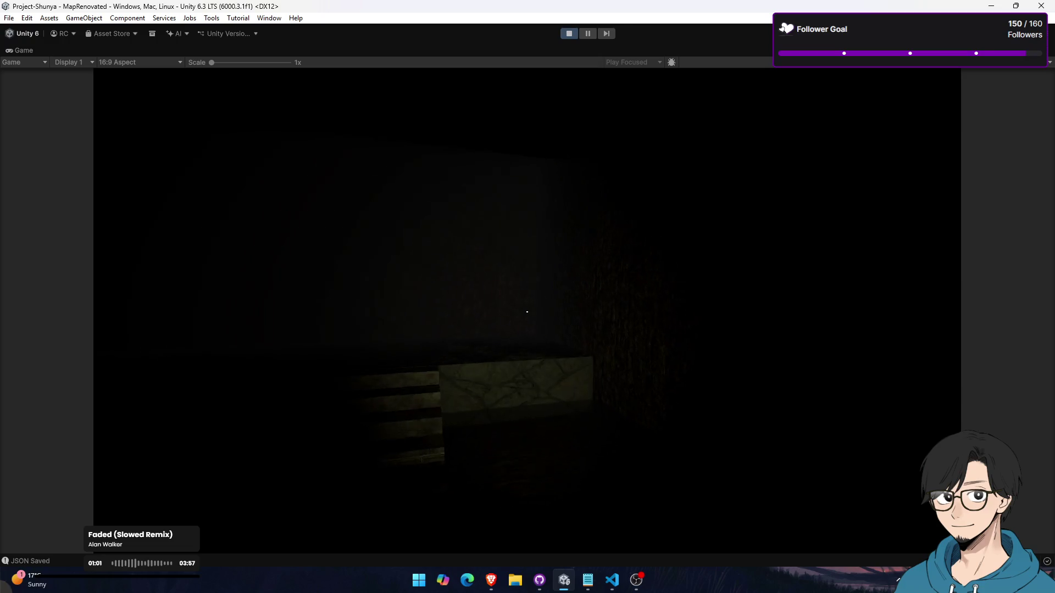
key("w")
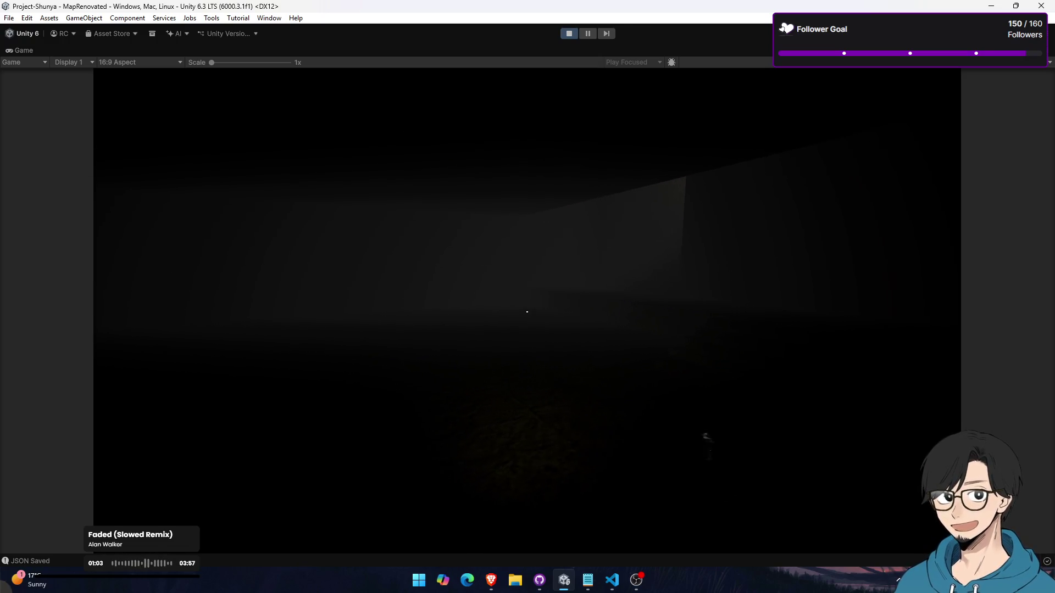
key("w")
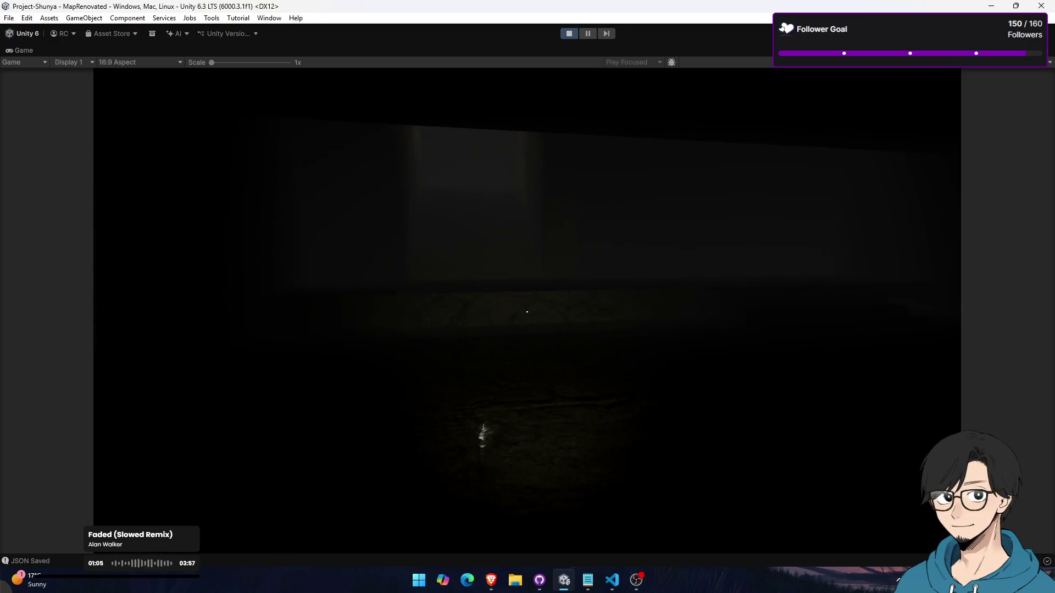
key("w")
key("w")
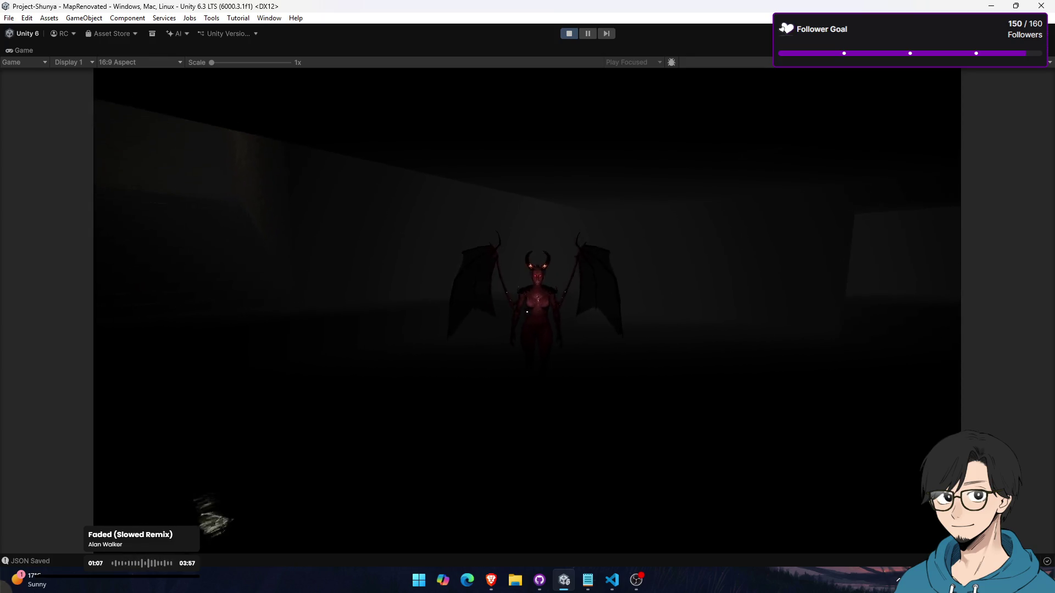
key("w")
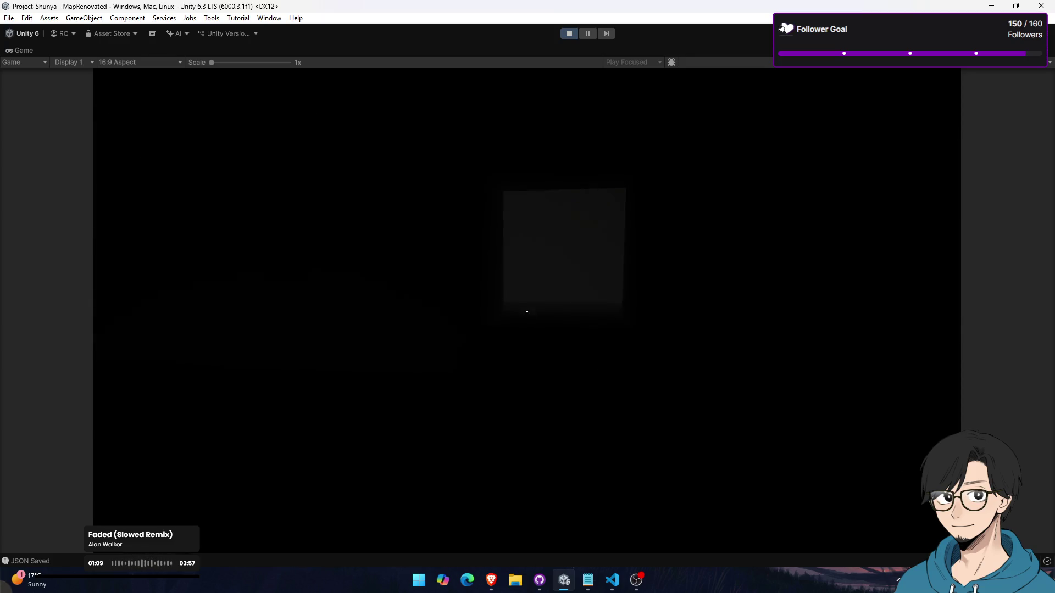
key("w")
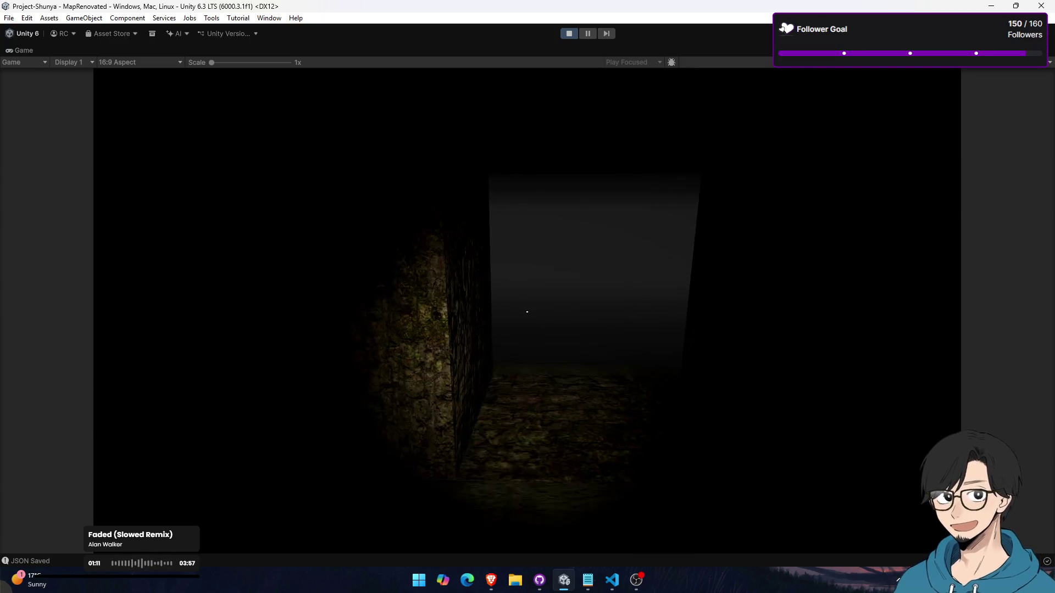
key("w")
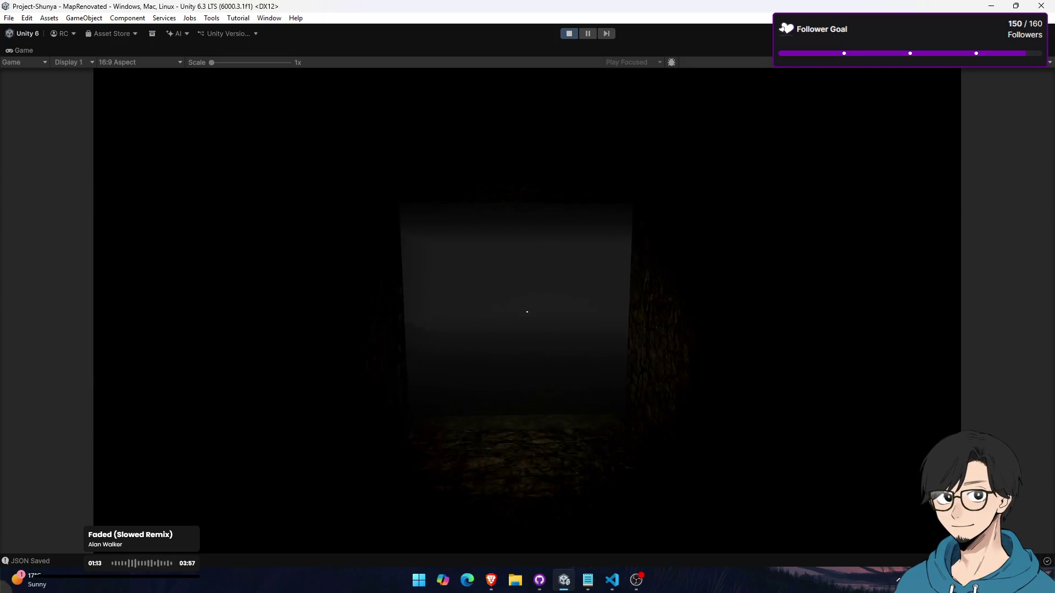
key("w")
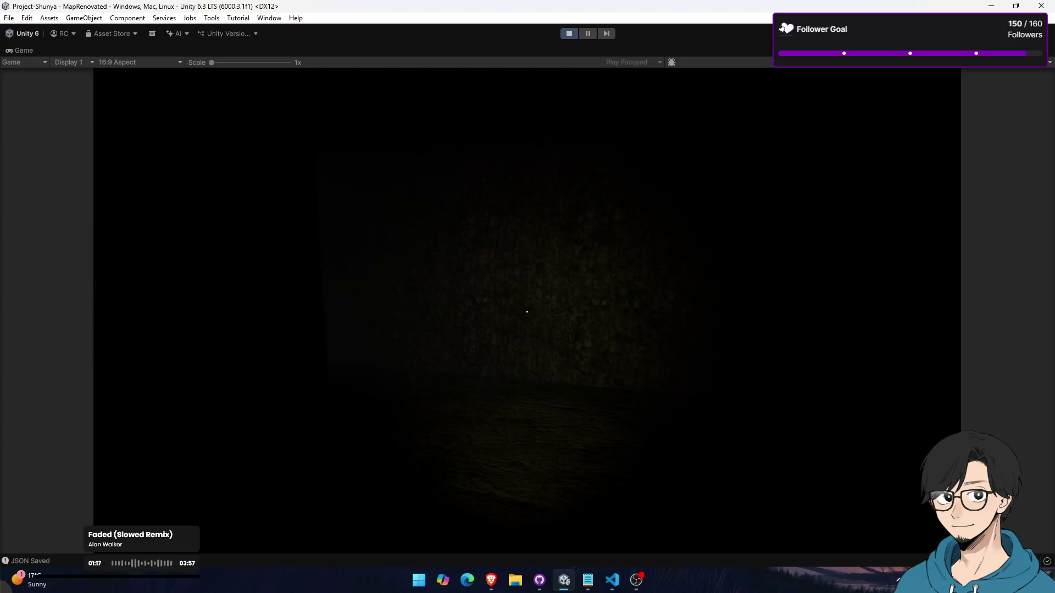
mouse_move(527, 311)
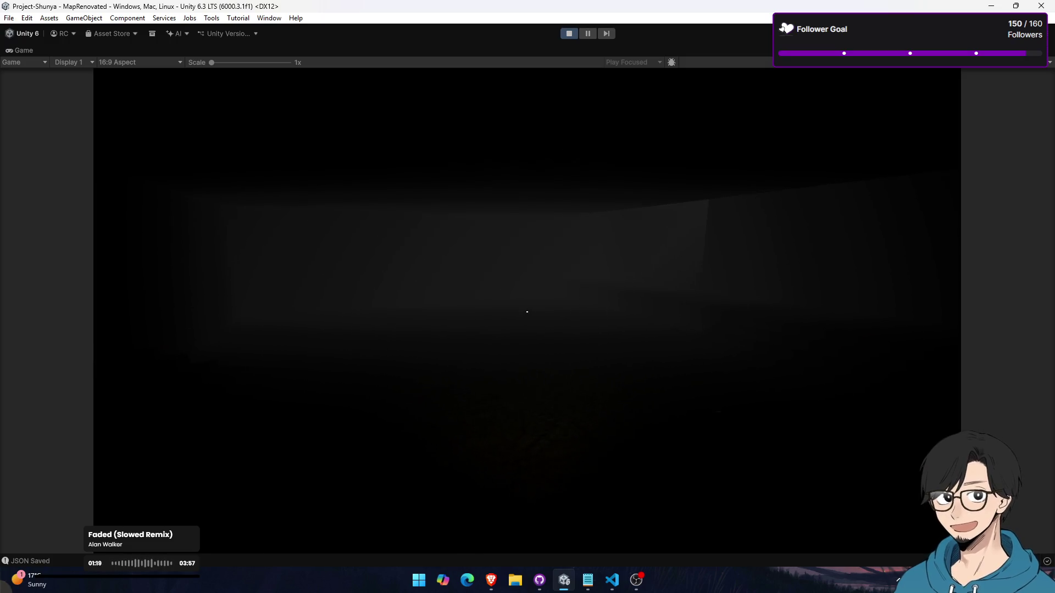
key("w")
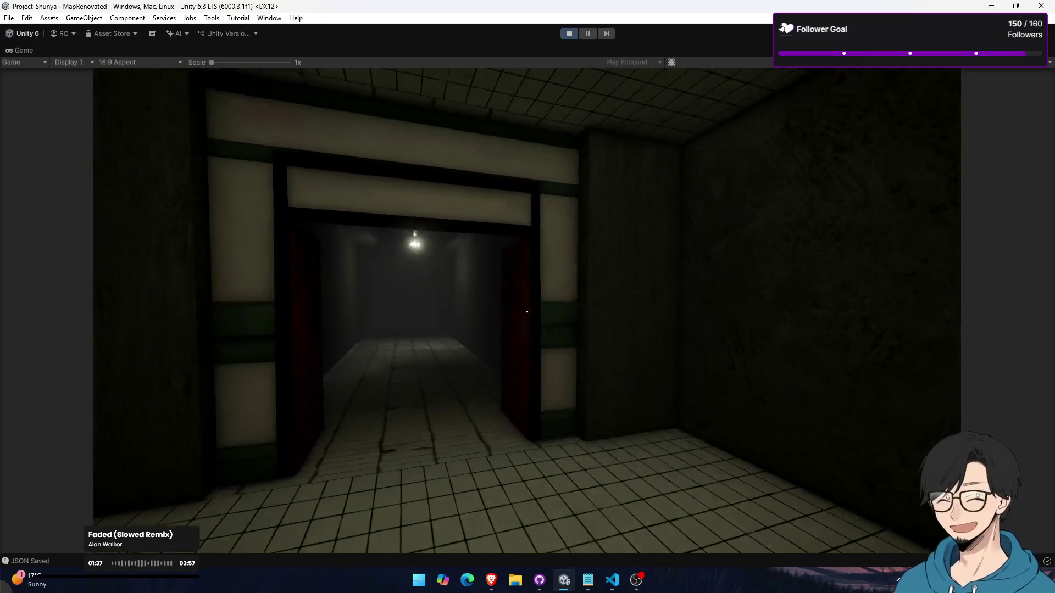
key("super")
Select FPS Controller > Main Camera > Torch Light and raise its range past 15 and intensity to 10.5
left_click(30, 51)
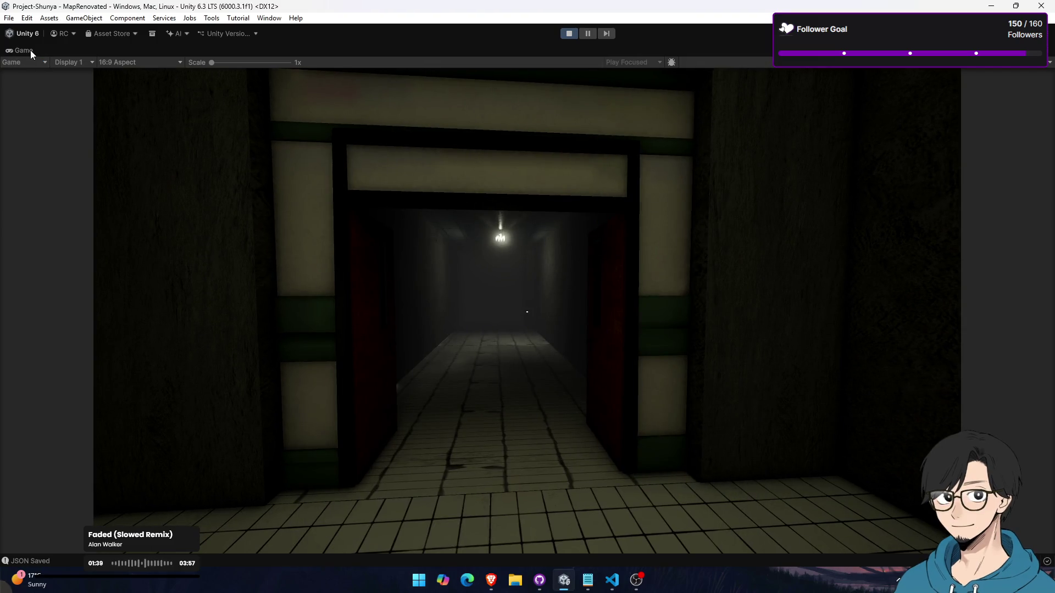
double_click(31, 51)
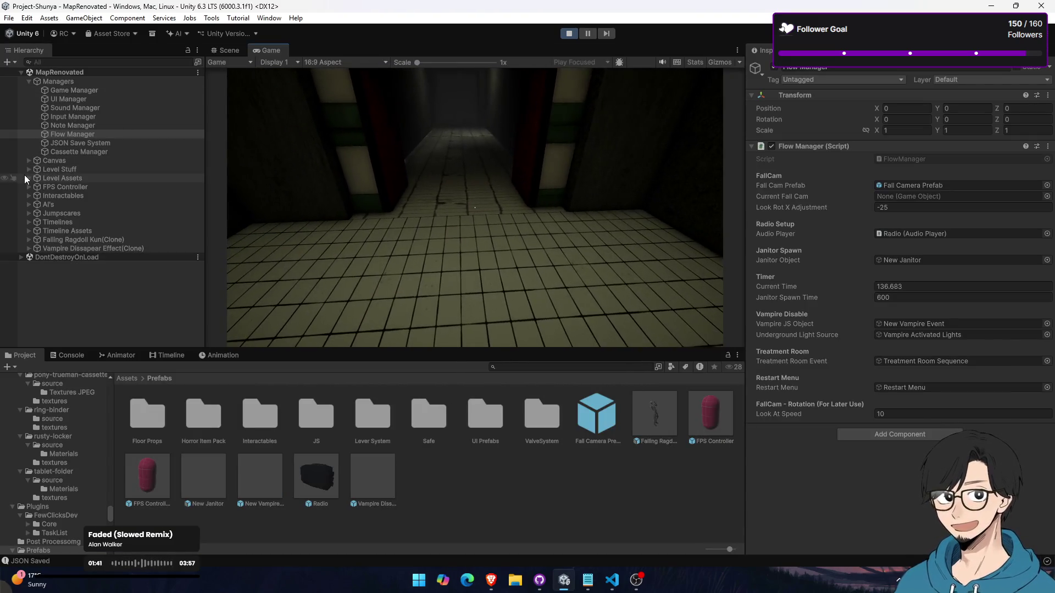
left_click(28, 187)
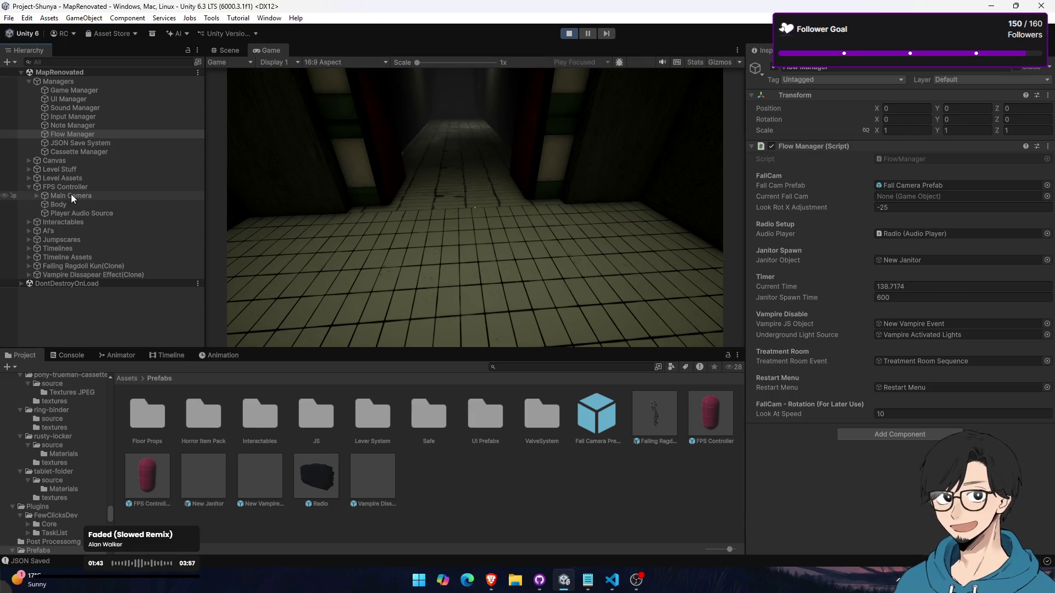
left_click(36, 196)
left_click(78, 204)
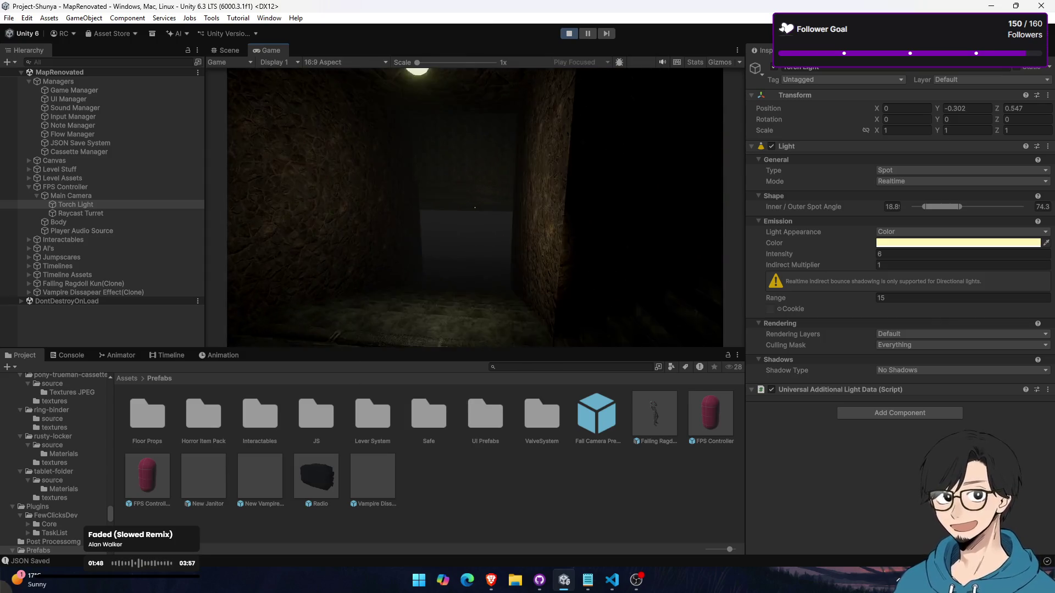
key("super")
left_click_drag(770, 297, 797, 297)
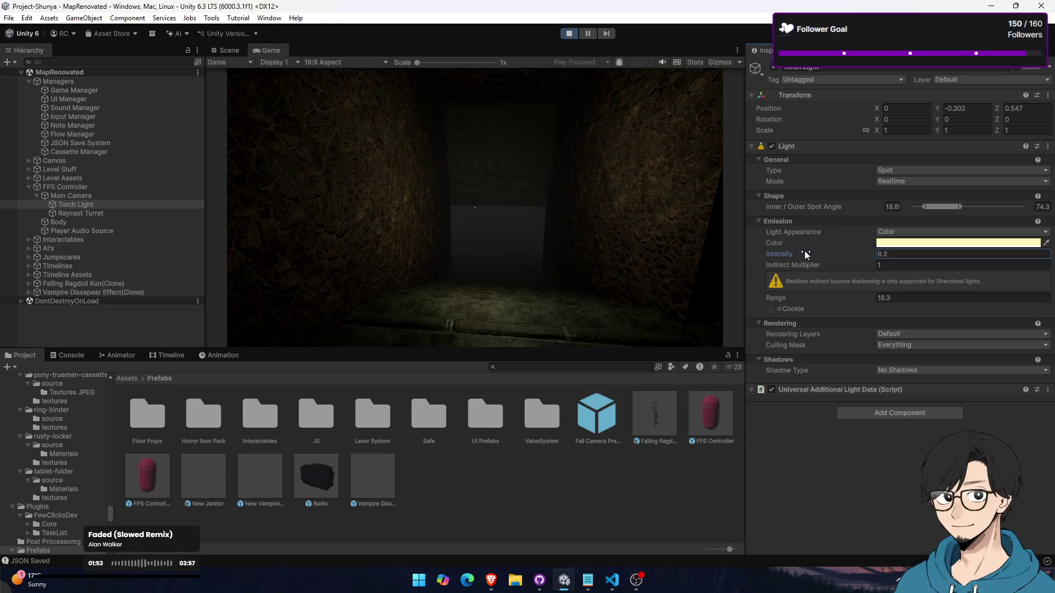
left_click_drag(812, 253, 824, 251)
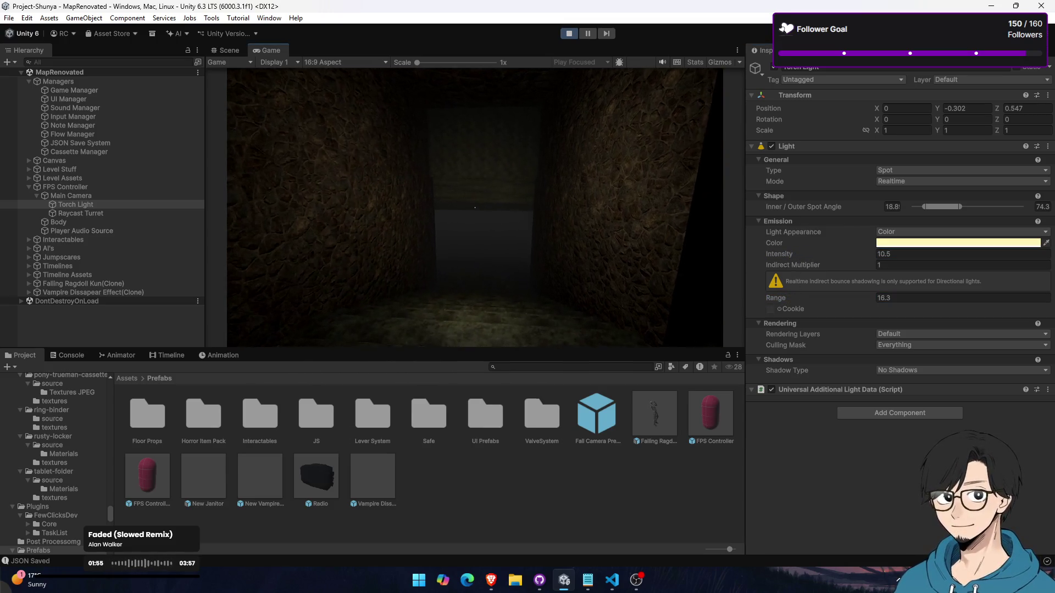
key("super")
key("super")
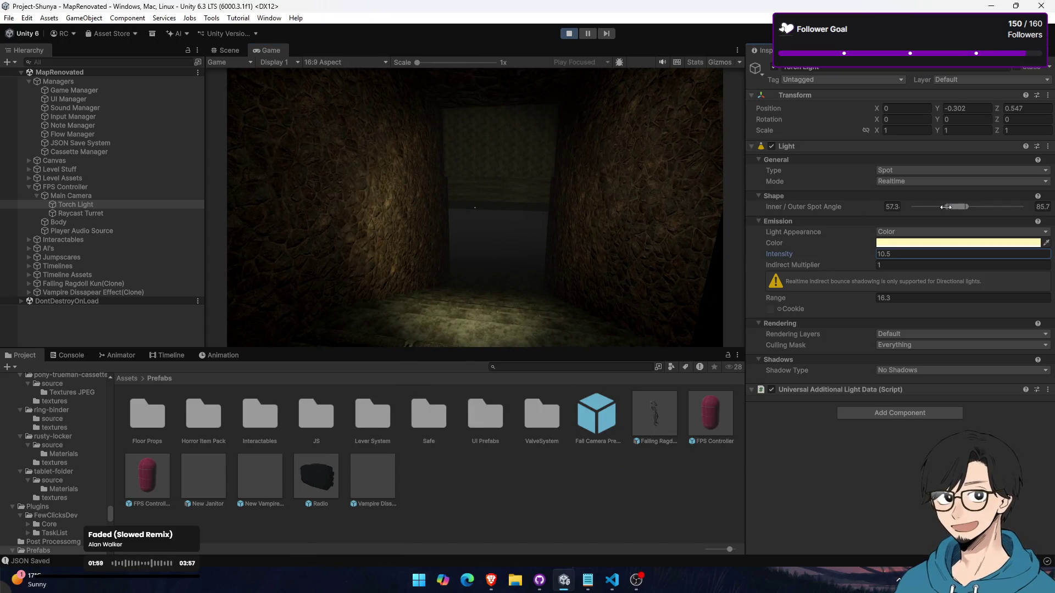
left_click(475, 207)
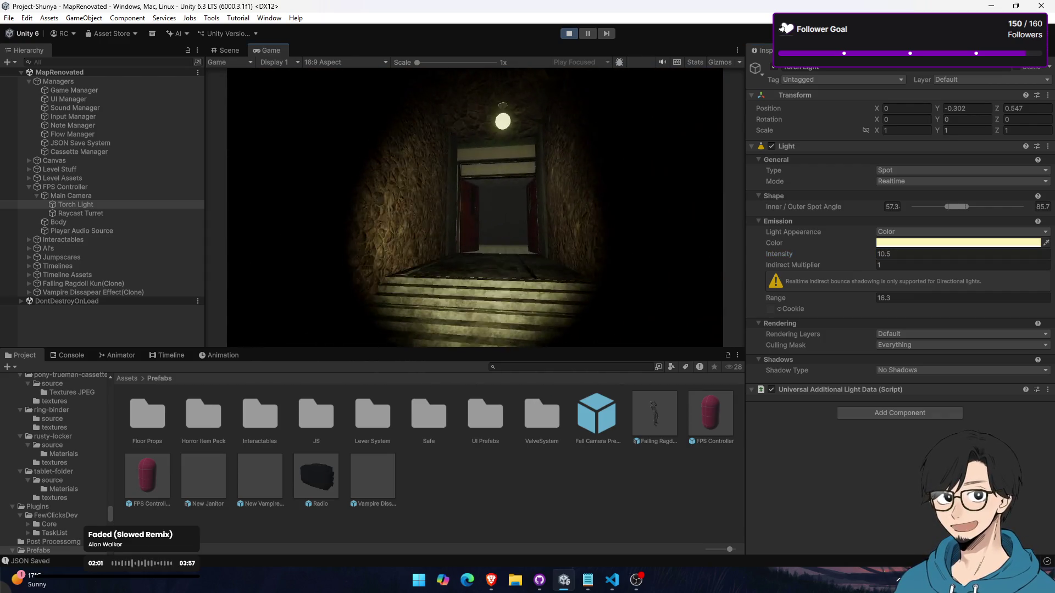
Walk up into the corridor toggling the torch off and on to compare, then maximize the Game view
key("w")
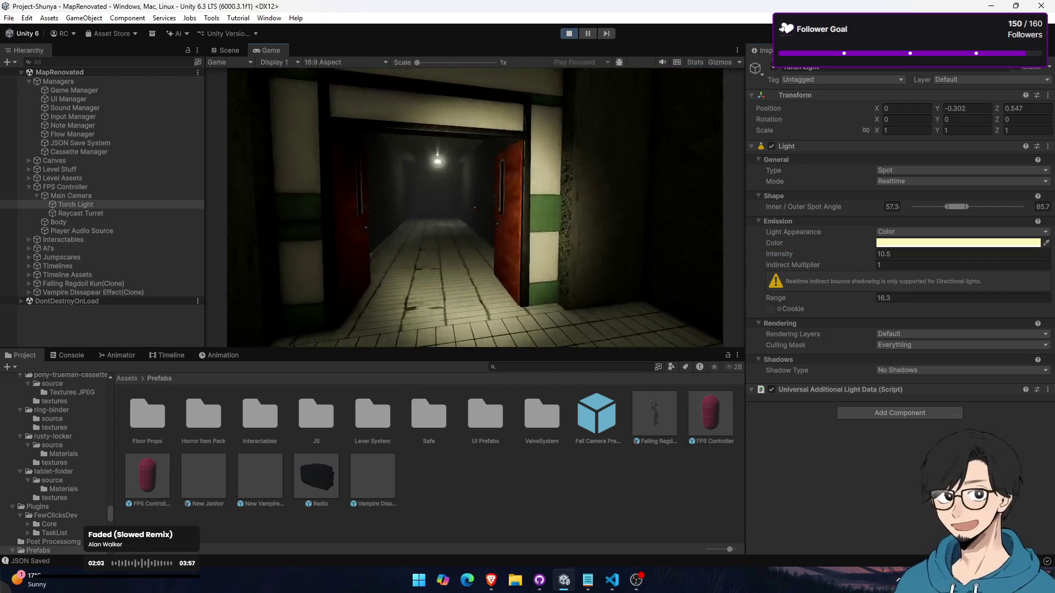
key("f")
key("f")
key("f")
key("w")
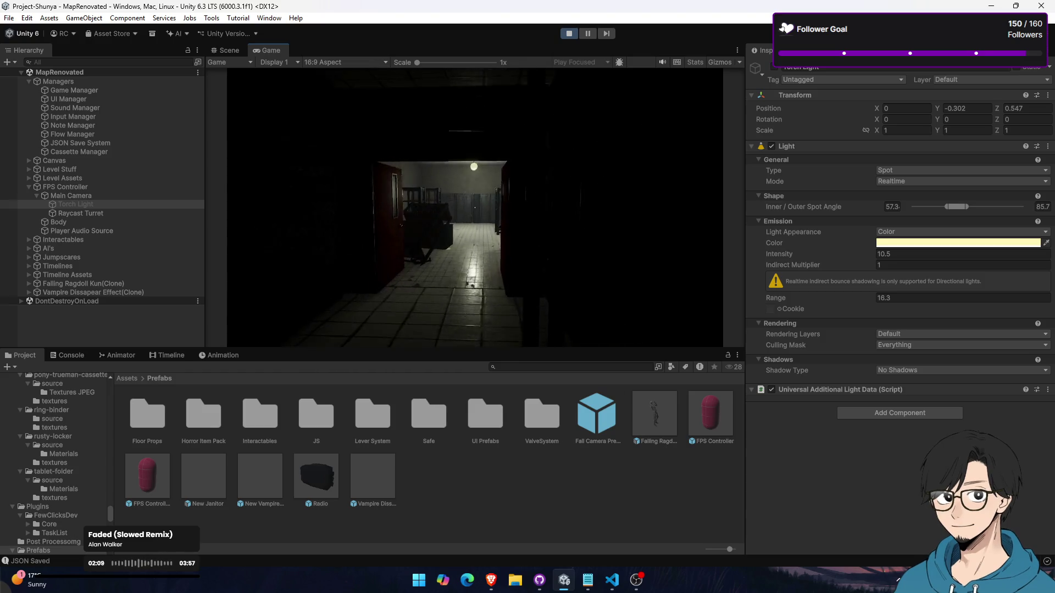
key("f")
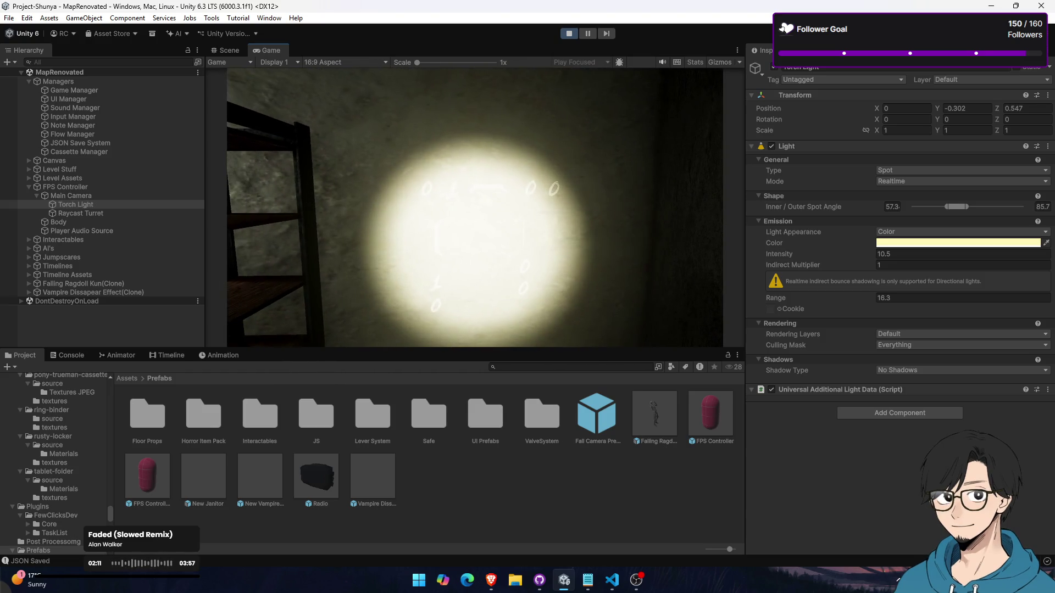
key("f")
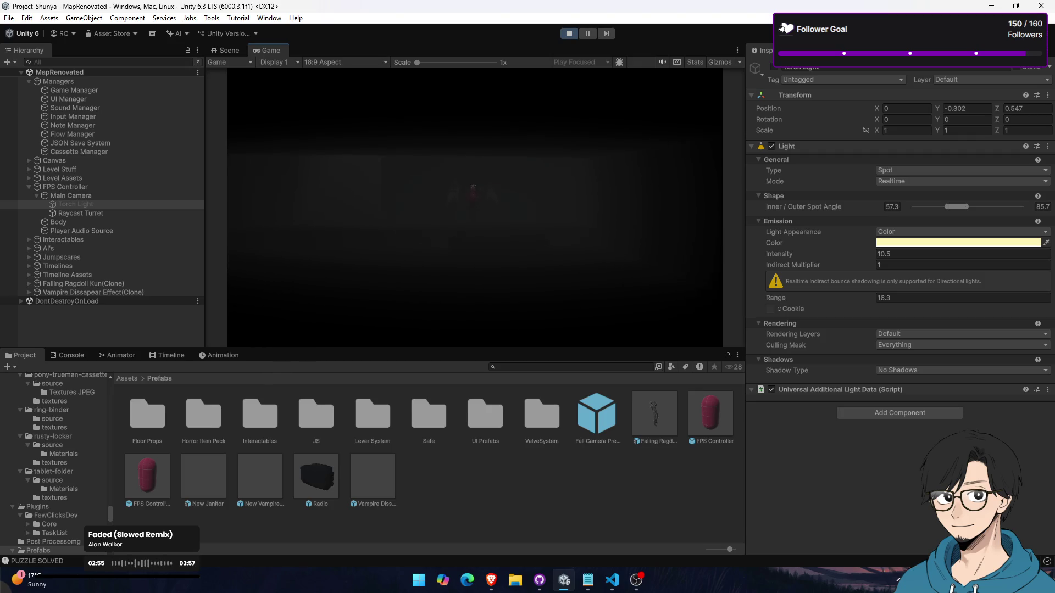
key("super")
left_click(267, 49)
double_click(267, 50)
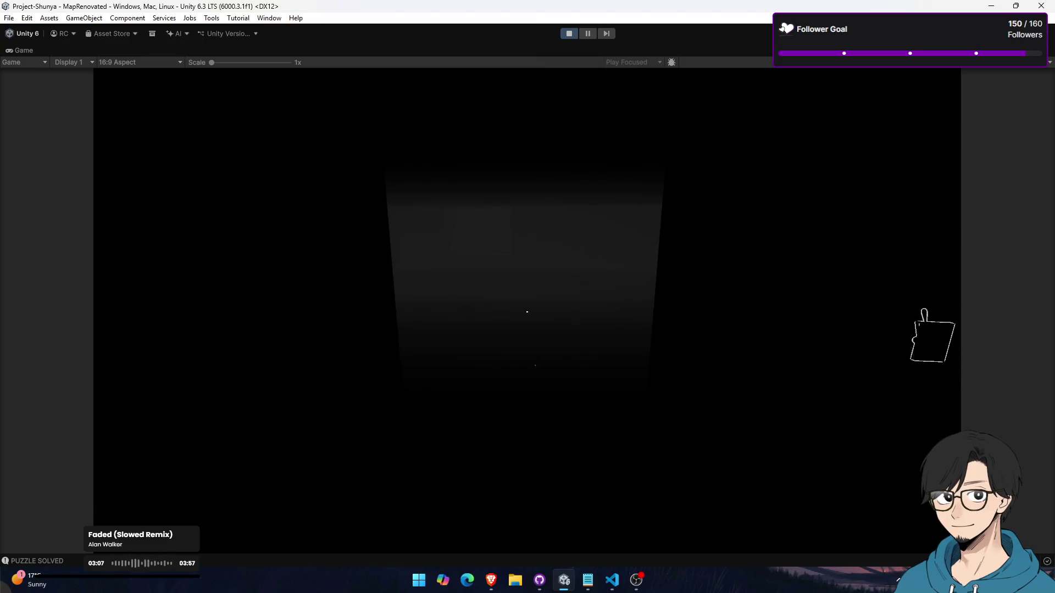
Walk further down the corridor, then stop Play mode to return to the editor
key("w")
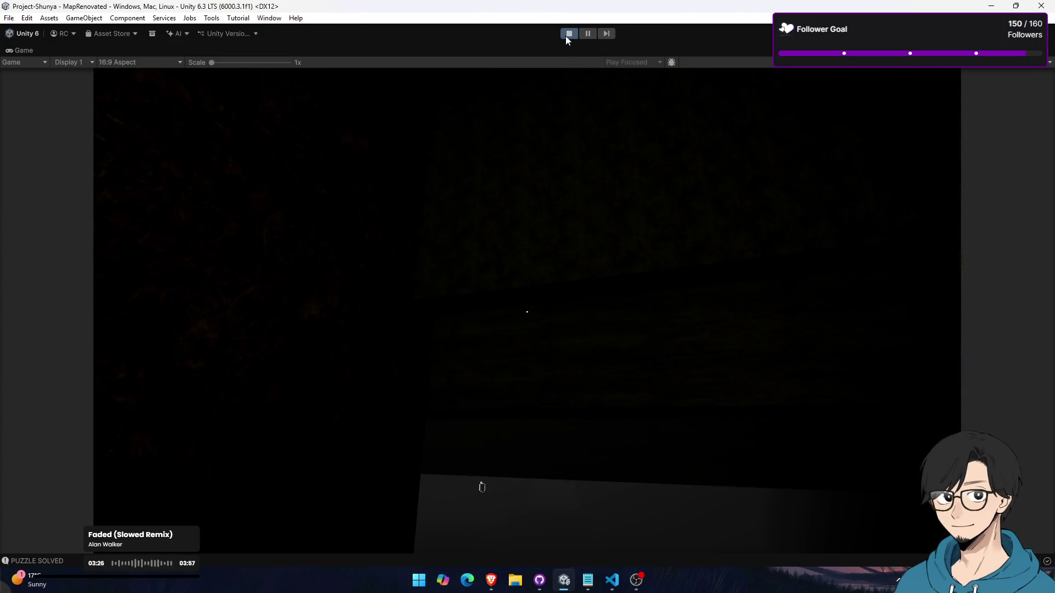
left_click(569, 34)
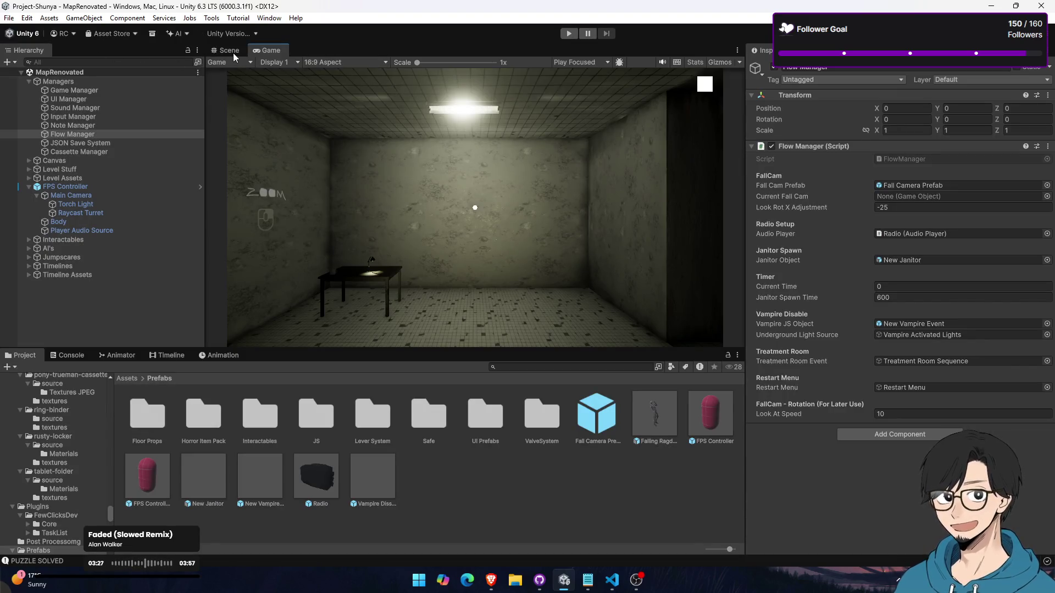
Switch to the Scene view, then bring up Visual Studio Code showing LeverPuzzleManager.cs
left_click(233, 53)
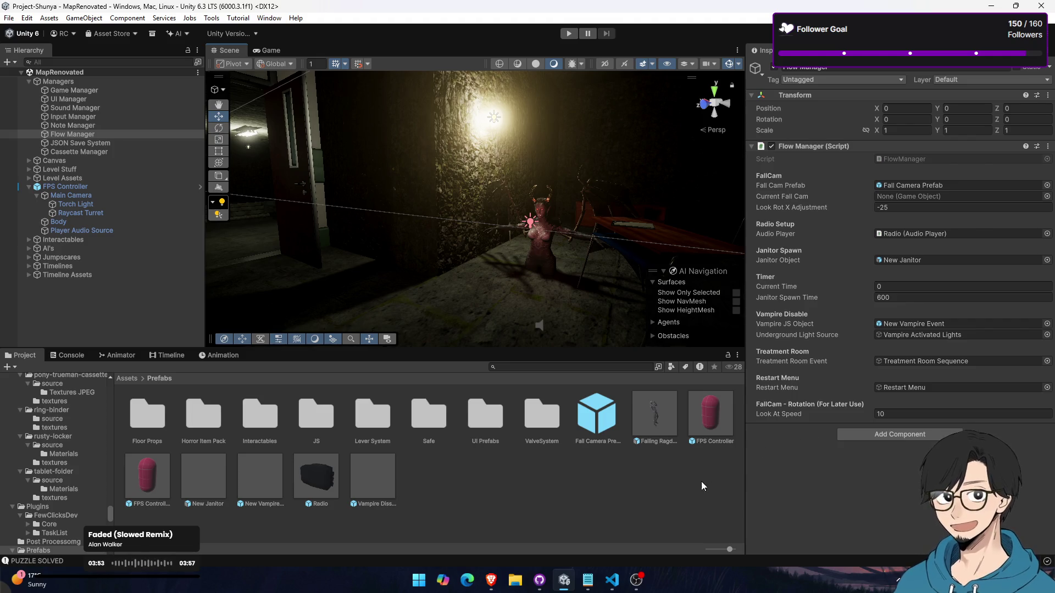
left_click(611, 581)
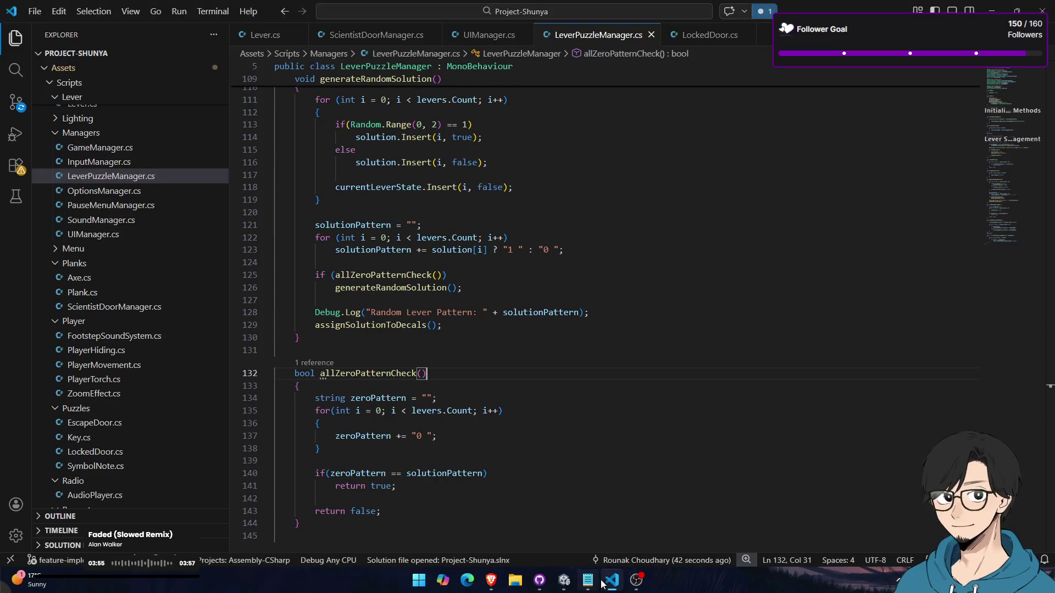
Bring up GitHub Desktop and begin writing the commit summary
left_click(563, 581)
left_click(539, 580)
left_click(429, 411)
type("Added Vampire Eve")
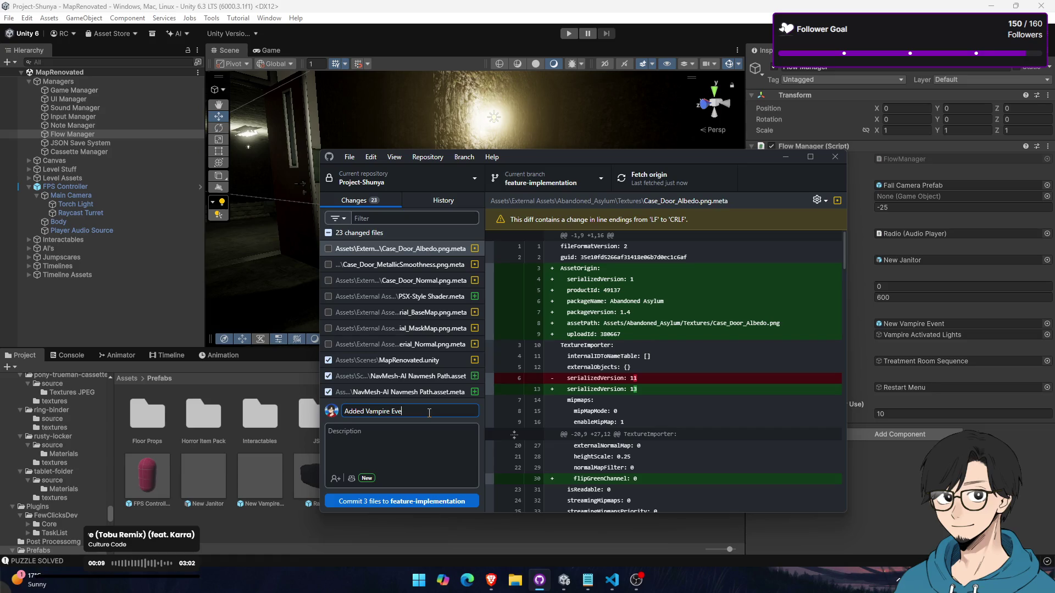
Review the Fixes to Locked Door and Feature v3 commits in History, then return to Changes and Unity
left_click(443, 202)
left_click(367, 299)
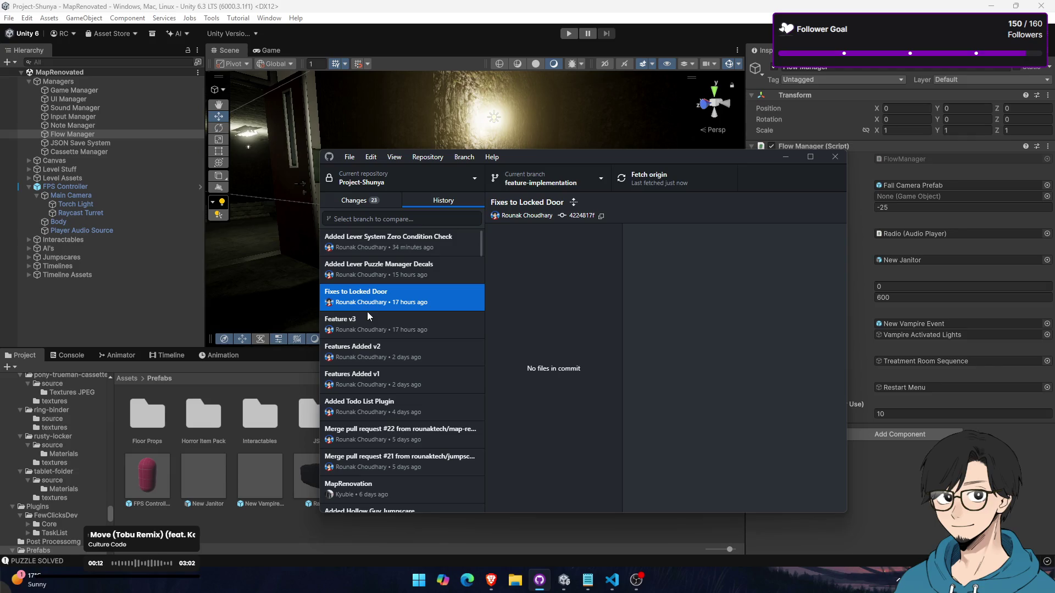
left_click(367, 324)
left_click(358, 202)
type("Added Vampire Event")
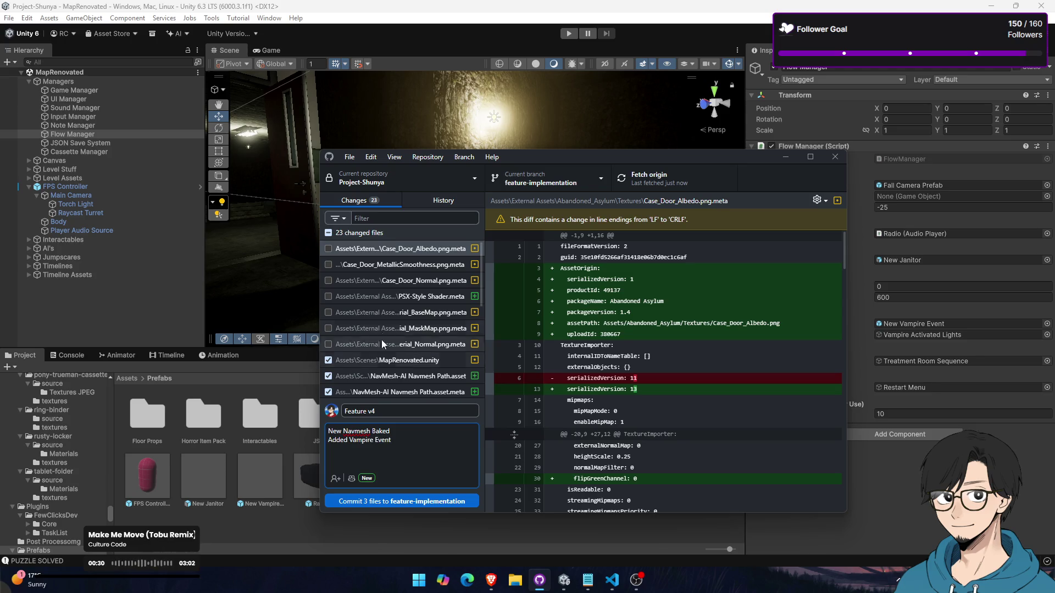
scroll(391, 324, "down", 3)
scroll(400, 314, "up", 3)
key("alt+Tab")
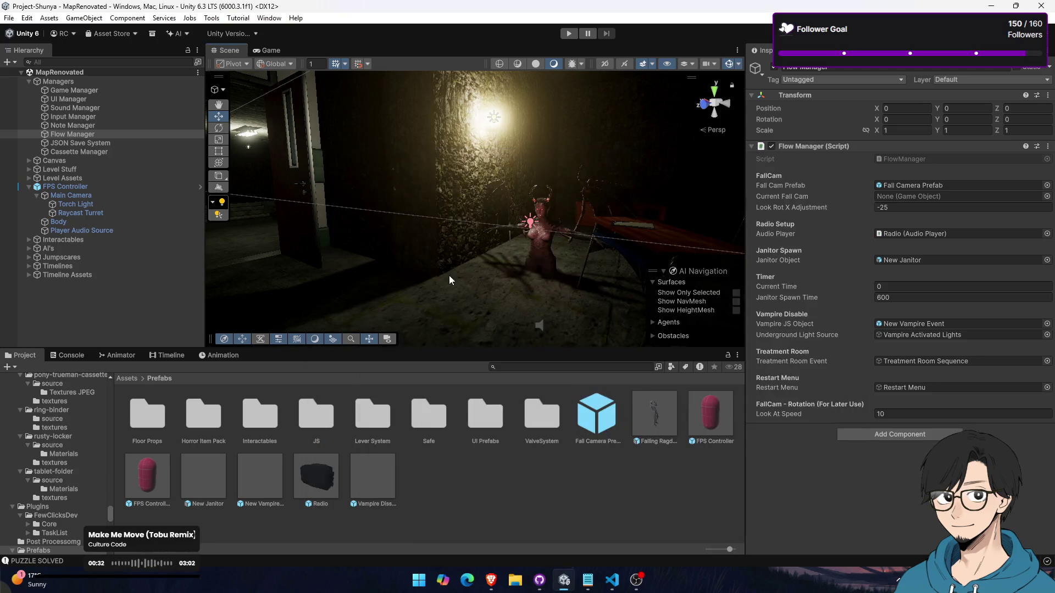
mouse_move(507, 192)
left_mouse_down()
mouse_move(369, 235)
mouse_move(365, 200)
mouse_move(405, 216)
mouse_move(465, 341)
mouse_move(436, 218)
mouse_move(404, 190)
mouse_move(413, 226)
left_mouse_up()
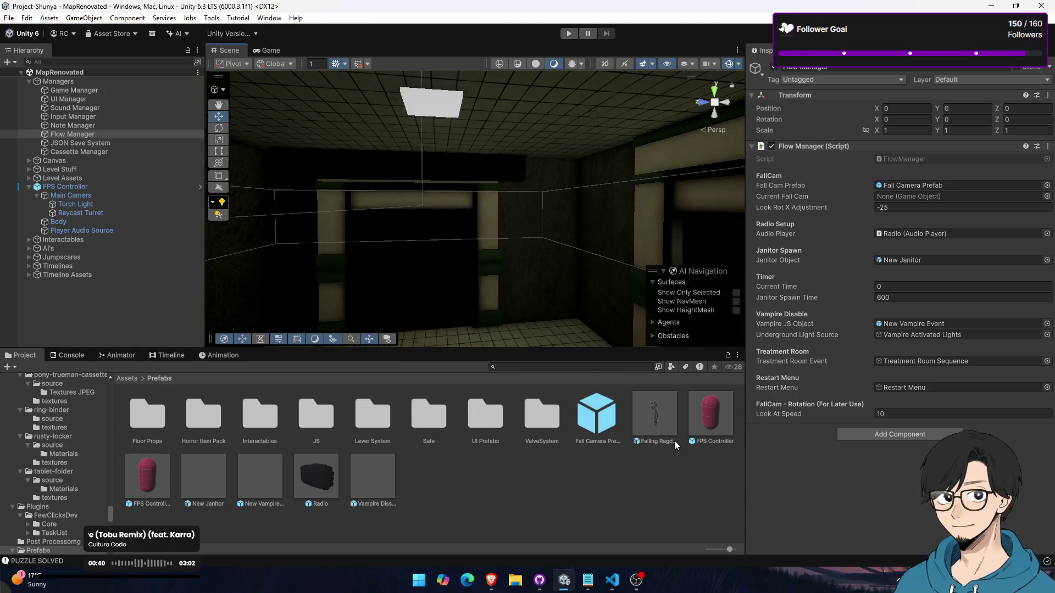
left_click(636, 581)
left_click(620, 581)
left_click(621, 582)
mouse_move(498, 305)
left_mouse_down()
mouse_move(516, 190)
mouse_move(566, 229)
mouse_move(495, 234)
mouse_move(634, 237)
left_mouse_up()
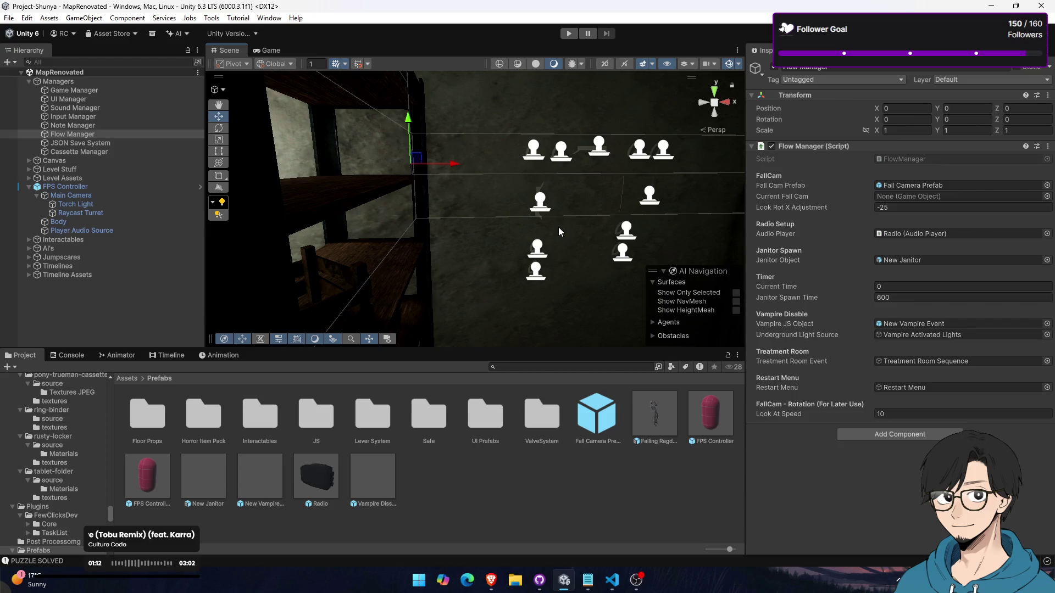
key("alt+Tab")
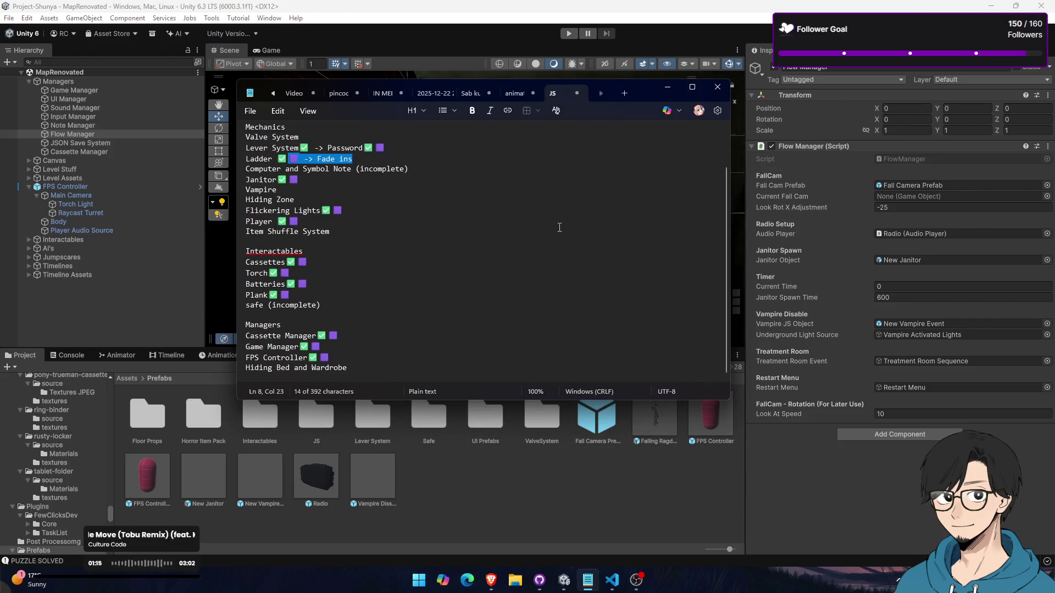
left_click(285, 181)
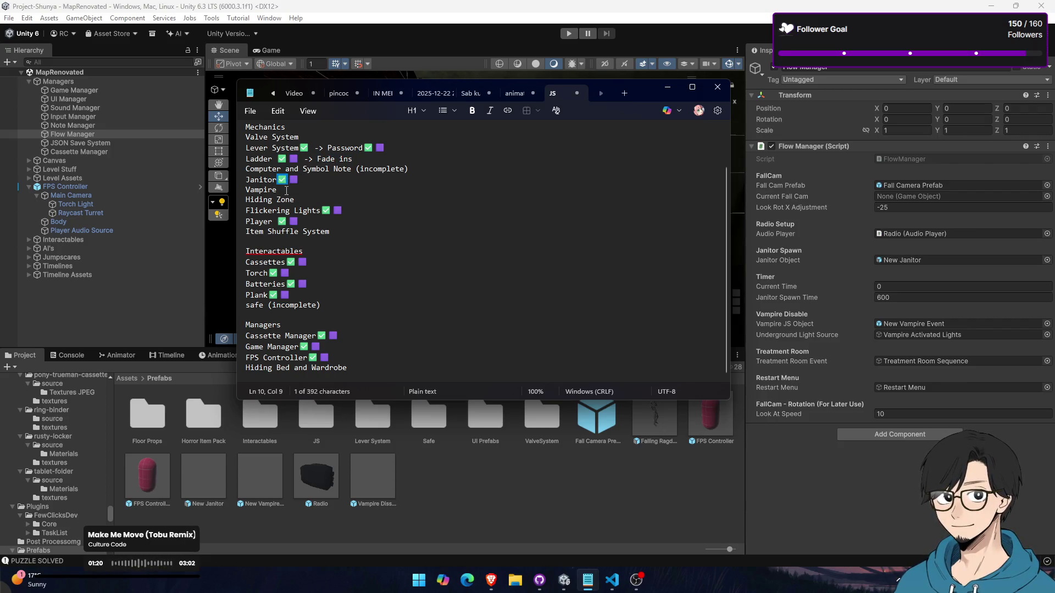
key("alt+Tab")
left_click_drag(370, 212, 725, 222)
key("w")
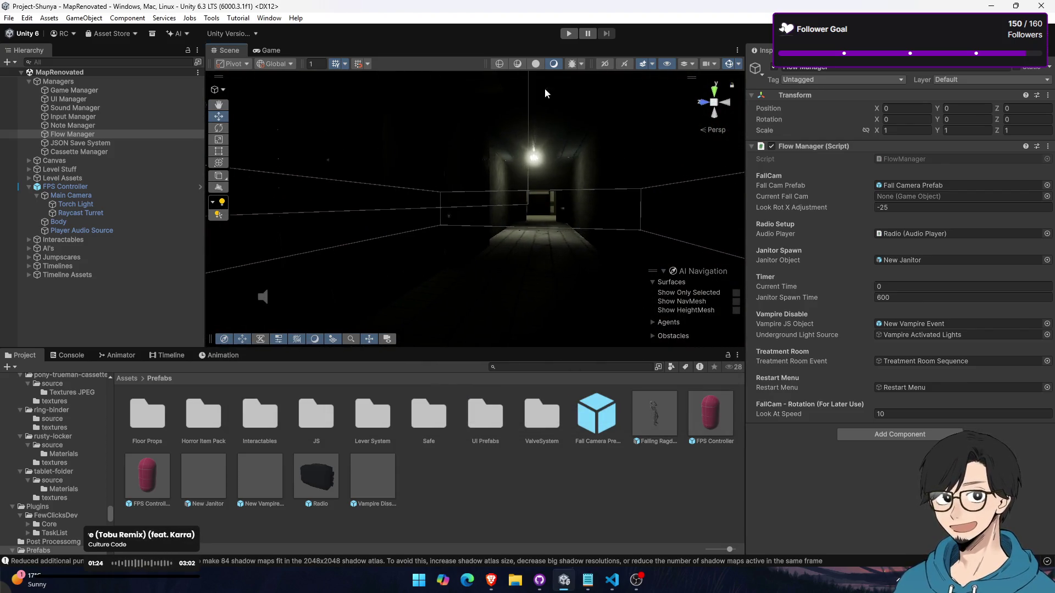
Light the Scene view, fly the camera to the corridor doorway, and open Assets > Prefabs
left_click(535, 63)
mouse_move(632, 199)
left_mouse_down()
mouse_move(417, 199)
mouse_move(434, 223)
mouse_move(423, 225)
left_mouse_up()
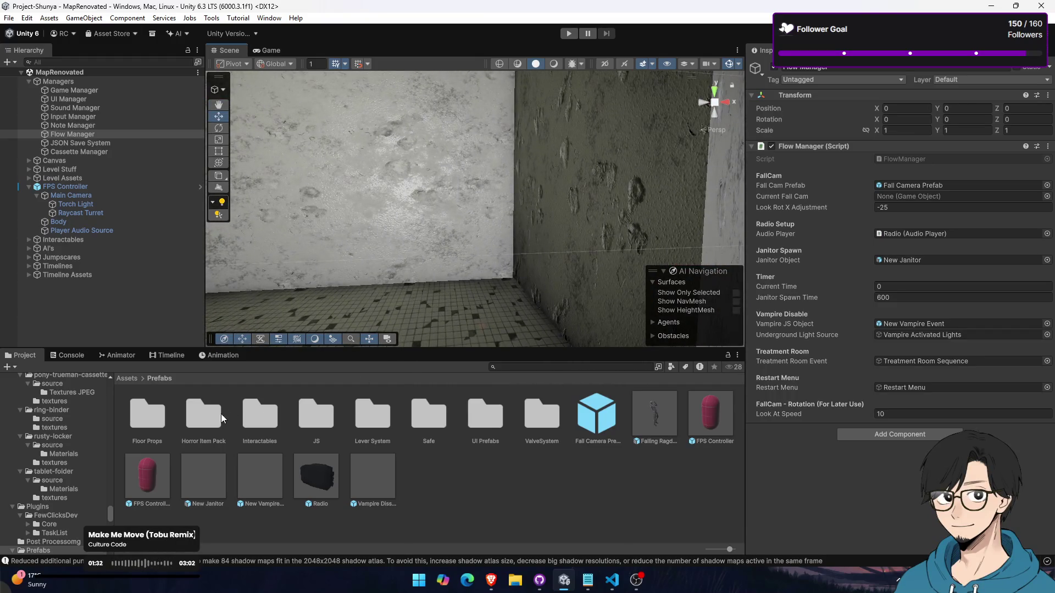
left_click(141, 378)
left_click(129, 378)
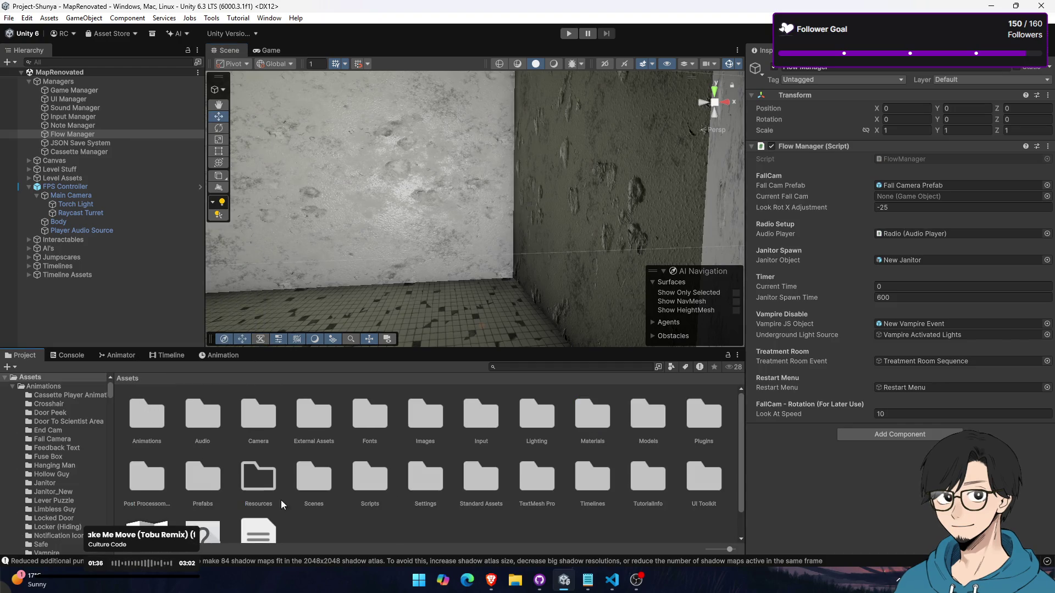
double_click(218, 485)
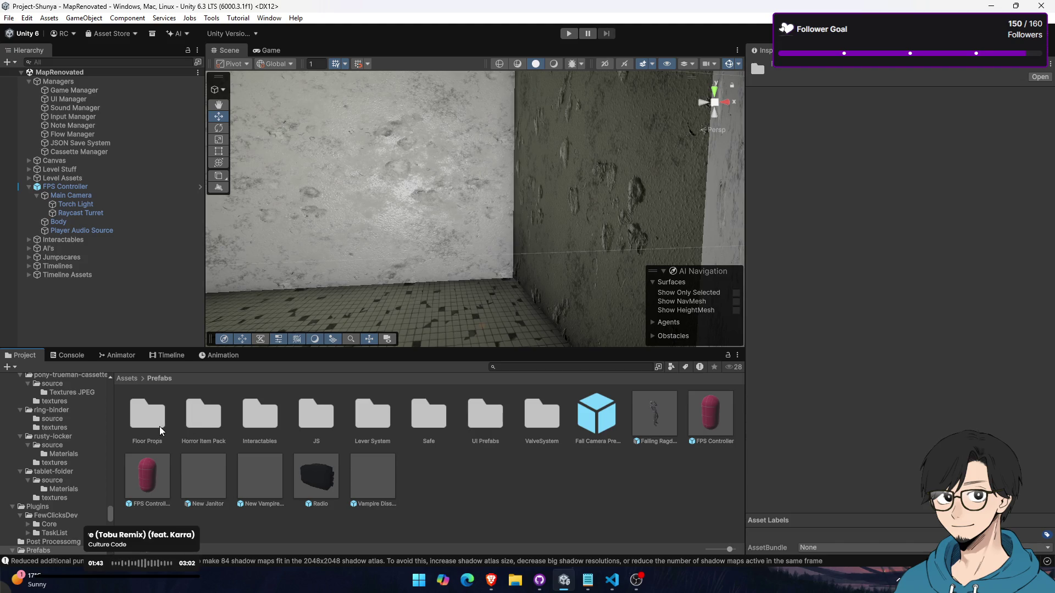
Navigate into Prefabs > Interactables > Hiding and select the Hiding Locker prefab
double_click(195, 404)
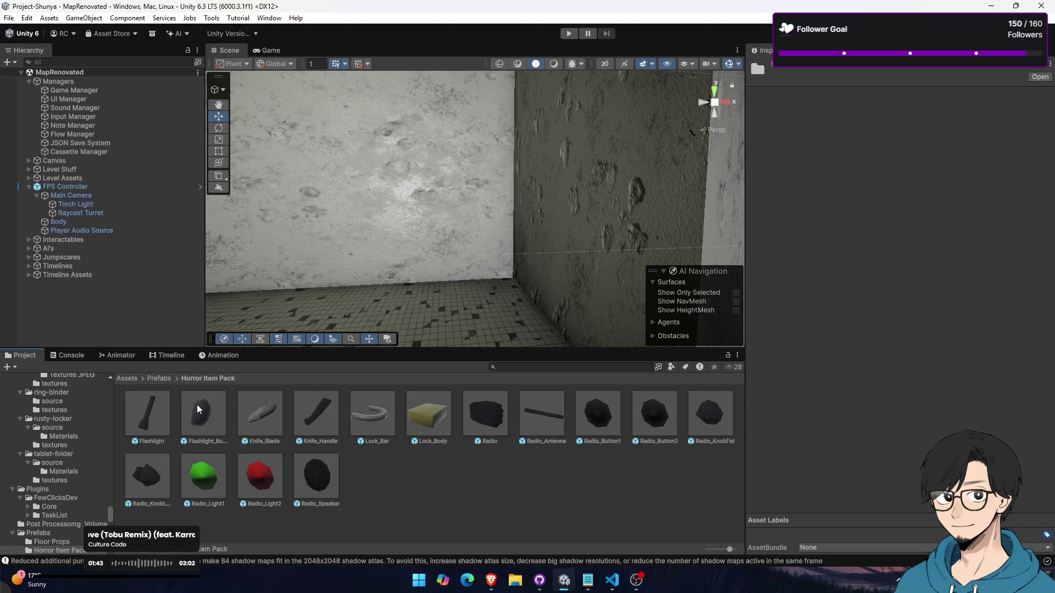
left_click(163, 377)
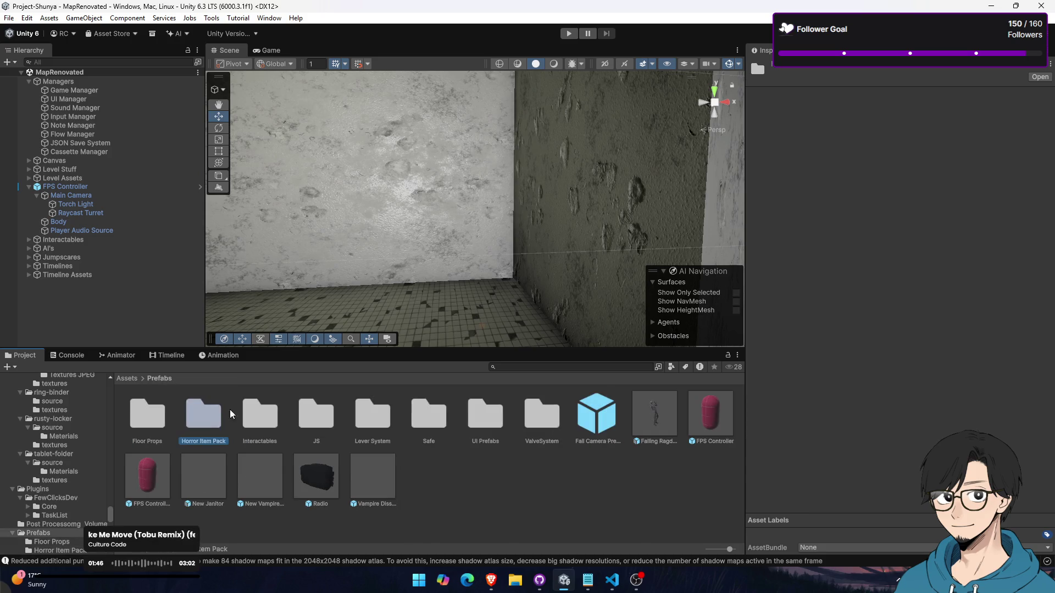
double_click(244, 415)
double_click(251, 419)
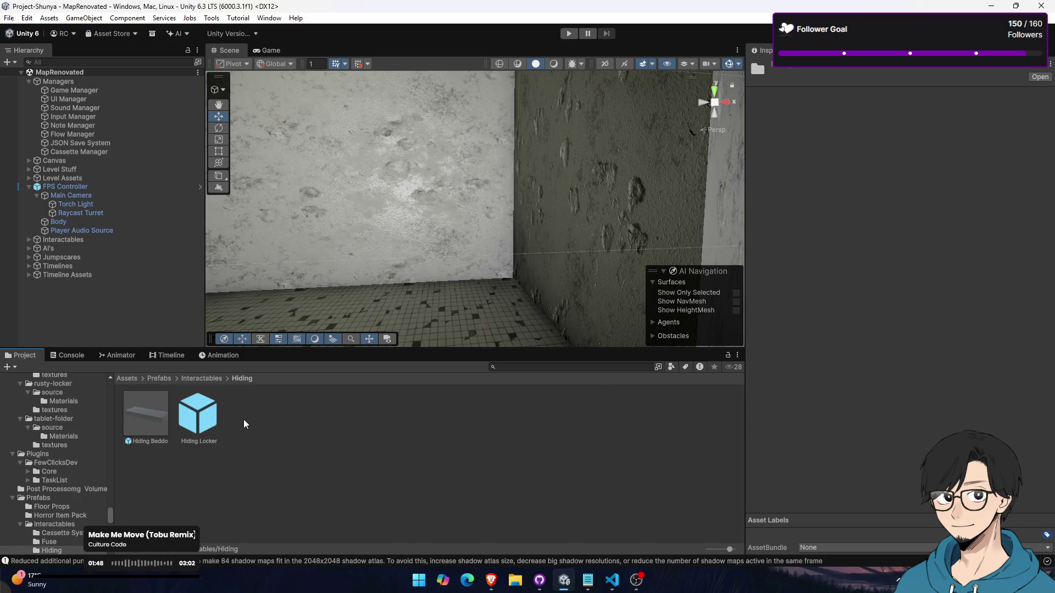
left_click(202, 422)
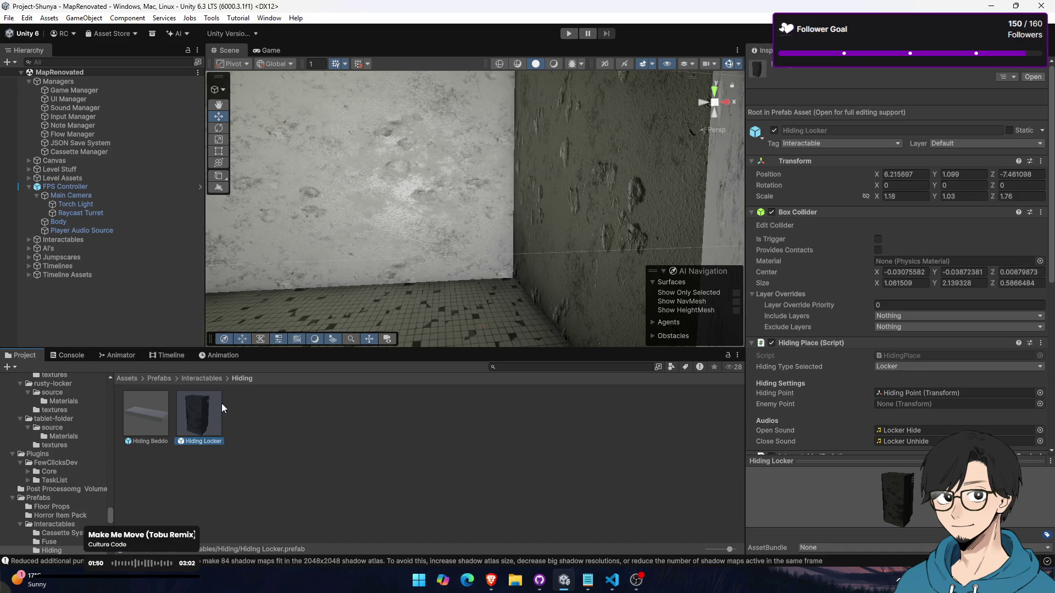
Drop a Hiding Locker by the wall at 46.058, 3.855, -12.6, rotated -90 on Y
left_click_drag(381, 282, 364, 317)
mouse_move(196, 423)
left_mouse_down()
mouse_move(426, 256)
mouse_move(489, 270)
left_mouse_up()
mouse_move(487, 233)
left_mouse_down()
mouse_move(473, 120)
mouse_move(475, 153)
left_mouse_up()
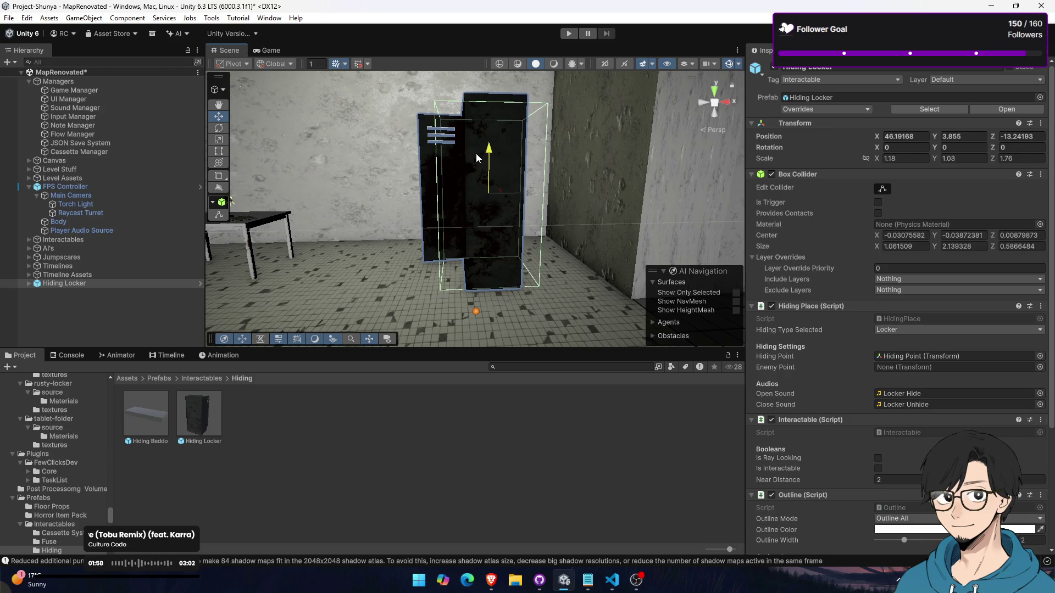
type("92")
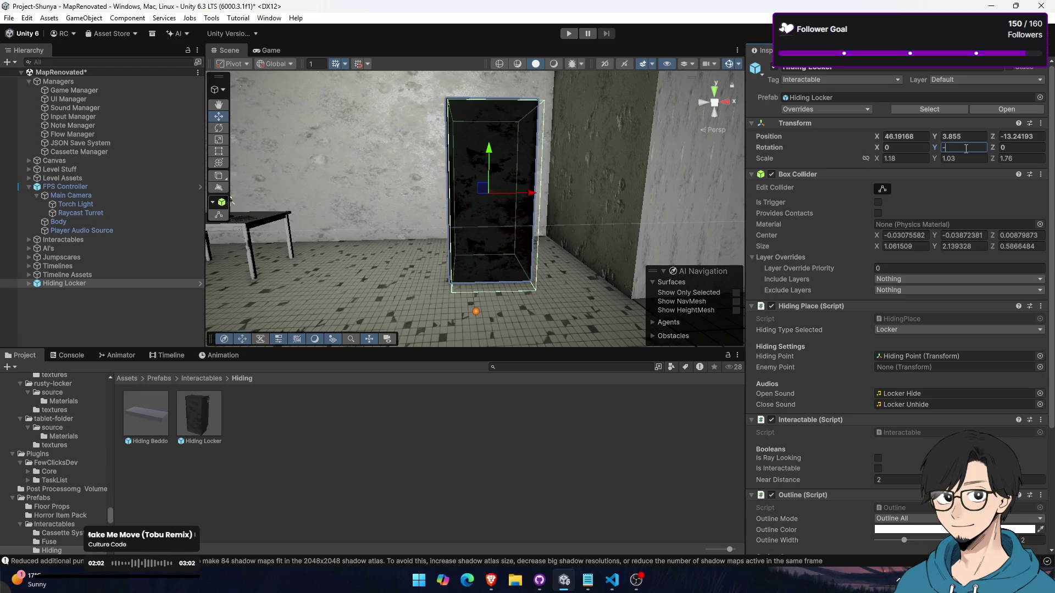
type("90")
key("Return")
key("f")
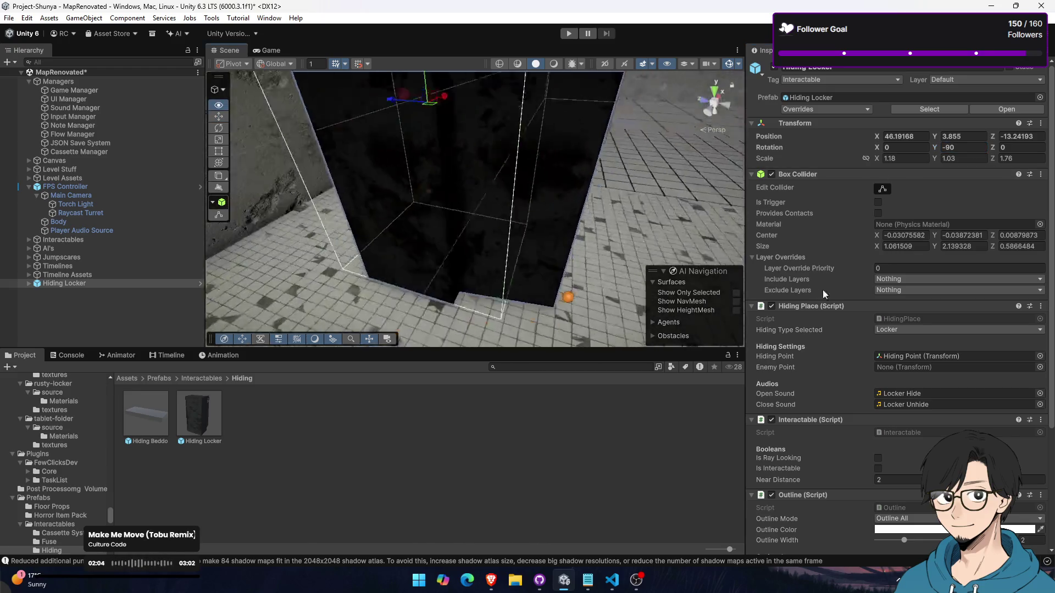
mouse_move(457, 142)
left_mouse_down()
mouse_move(426, 137)
mouse_move(435, 135)
mouse_move(438, 177)
mouse_move(394, 183)
mouse_move(400, 172)
mouse_move(537, 193)
mouse_move(483, 200)
mouse_move(495, 197)
left_mouse_up()
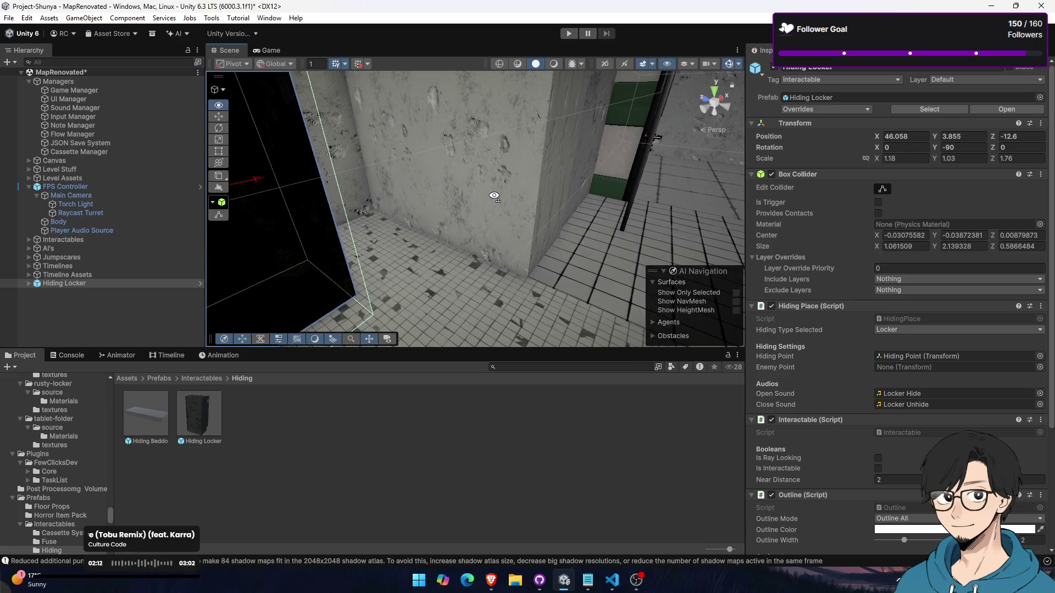
Create an empty object named Hiding Assets and move the Hiding Locker into it
right_click(117, 295)
left_click(182, 388)
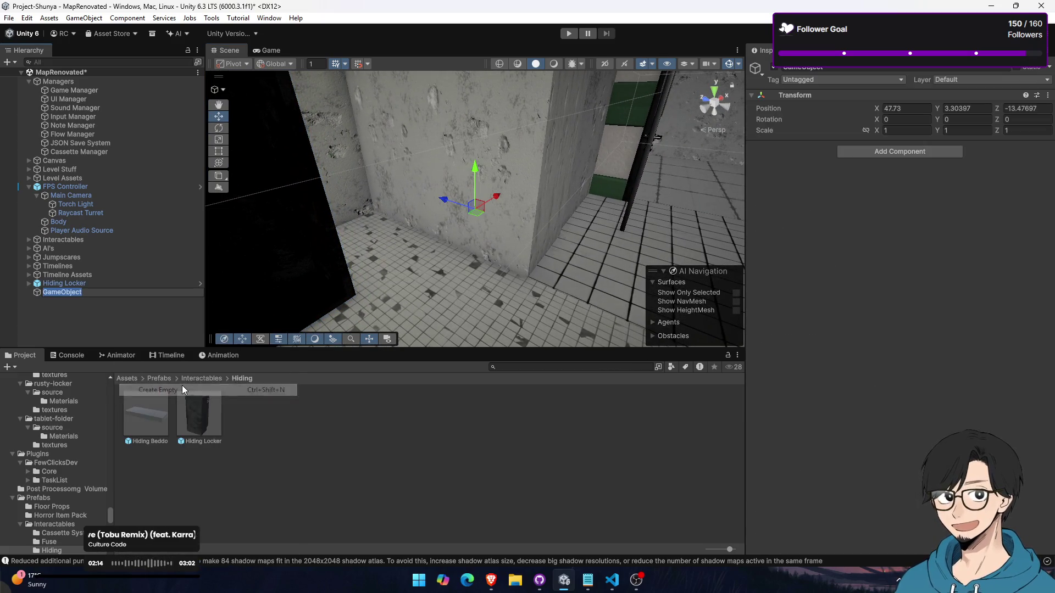
type("Hiding Assets")
key("Return")
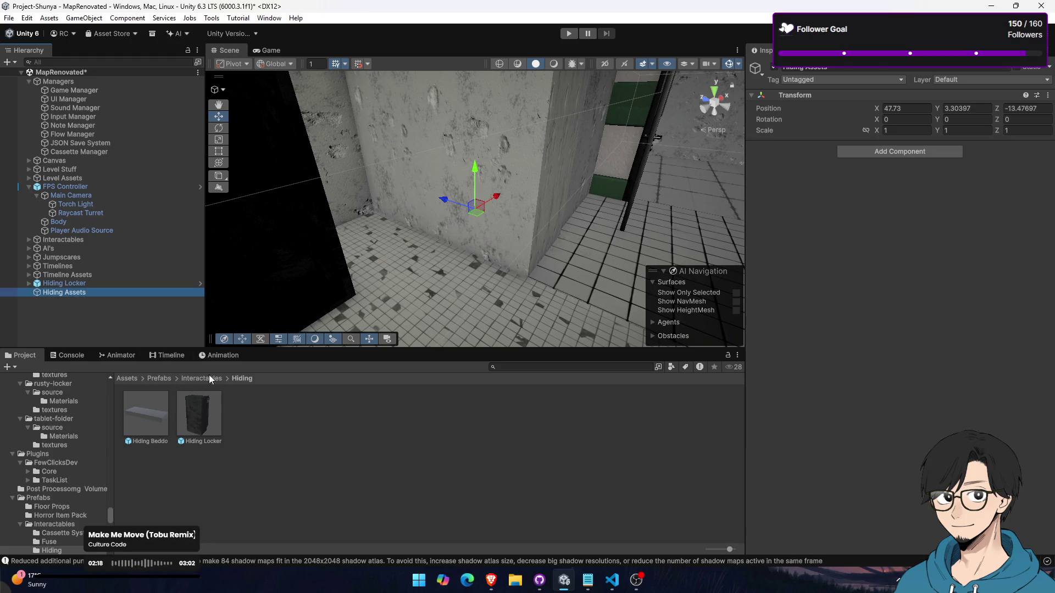
left_click_drag(69, 285, 77, 293)
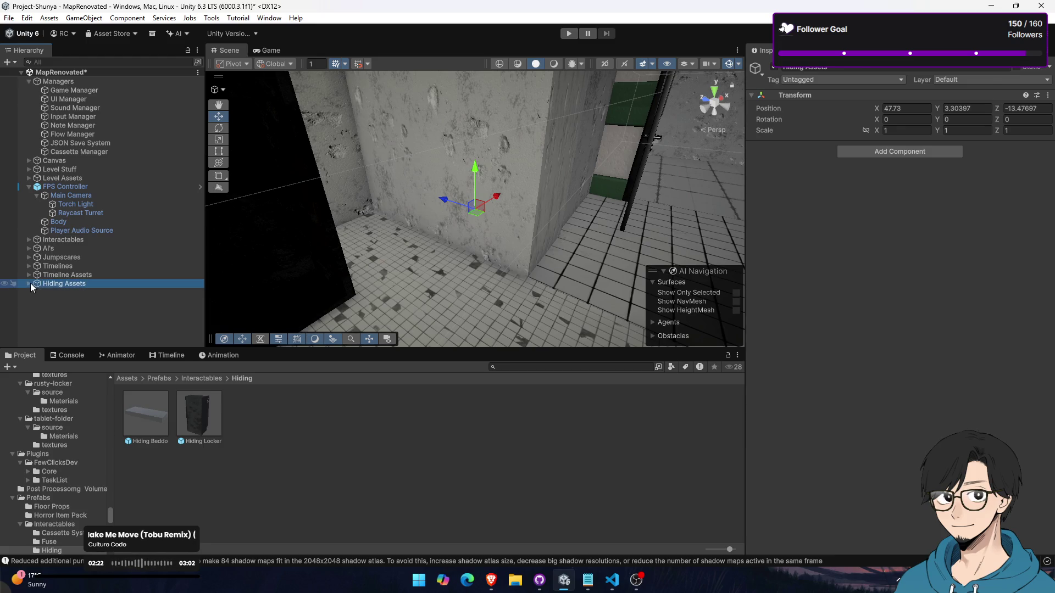
Add an empty child named Hiding Objects under Hiding Assets
right_click(72, 284)
left_click(121, 317)
type("Hiding Ob")
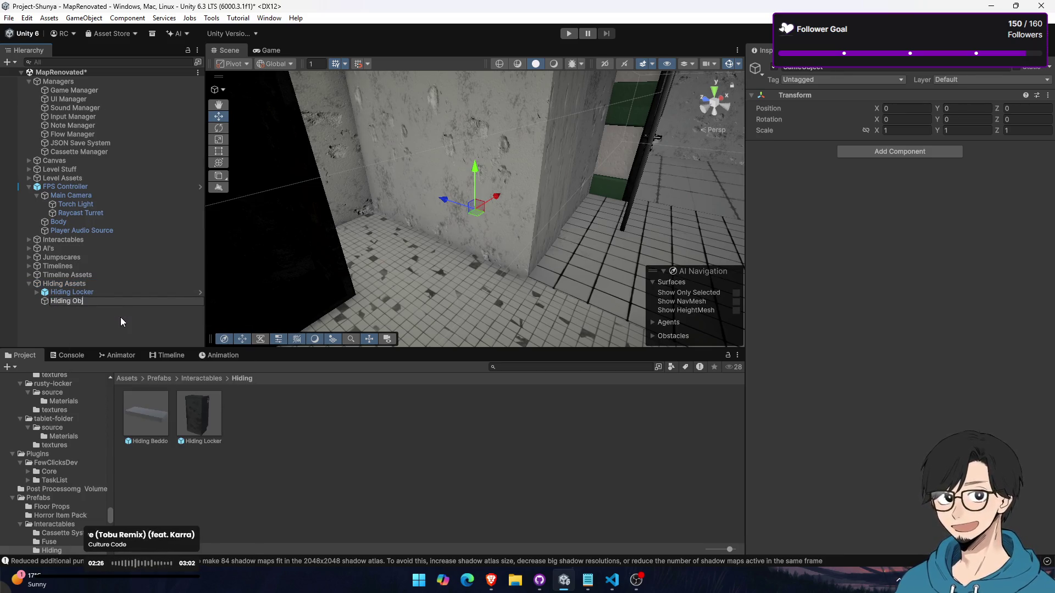
key("BackSpace")
key("BackSpace")
type("Ob")
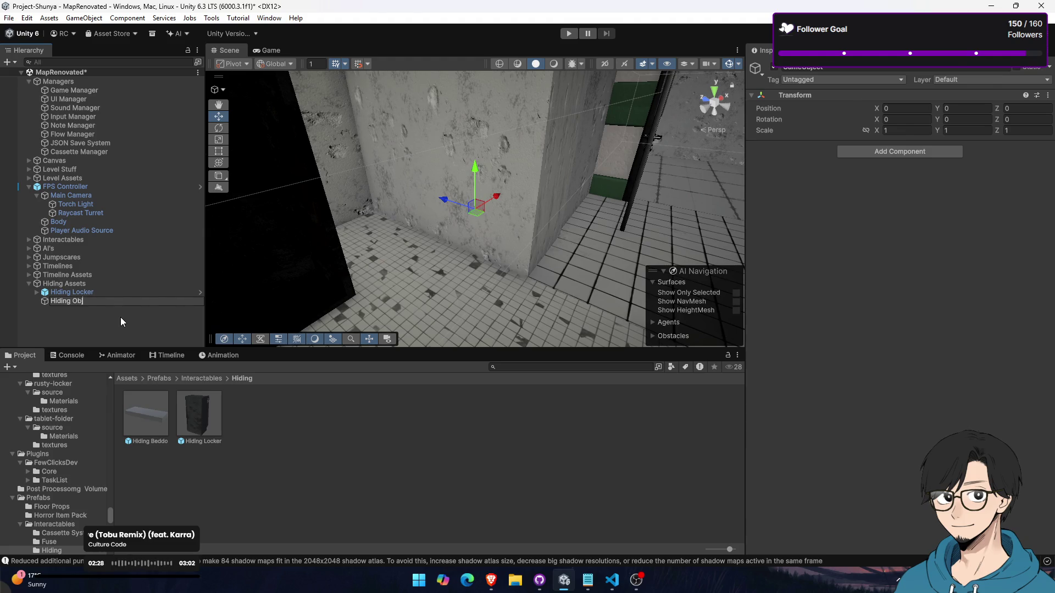
key("Return")
Add a Hiding Zones child, nest the Hiding Locker under Hiding Objects, and drop a Hiding Beddo in the ward room
right_click(71, 283)
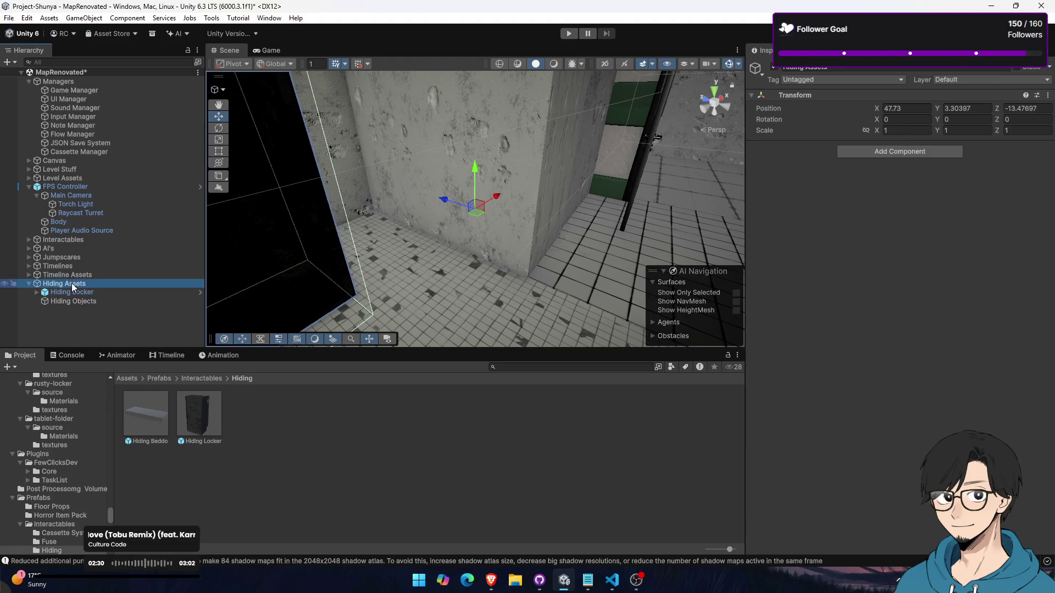
left_click(147, 313)
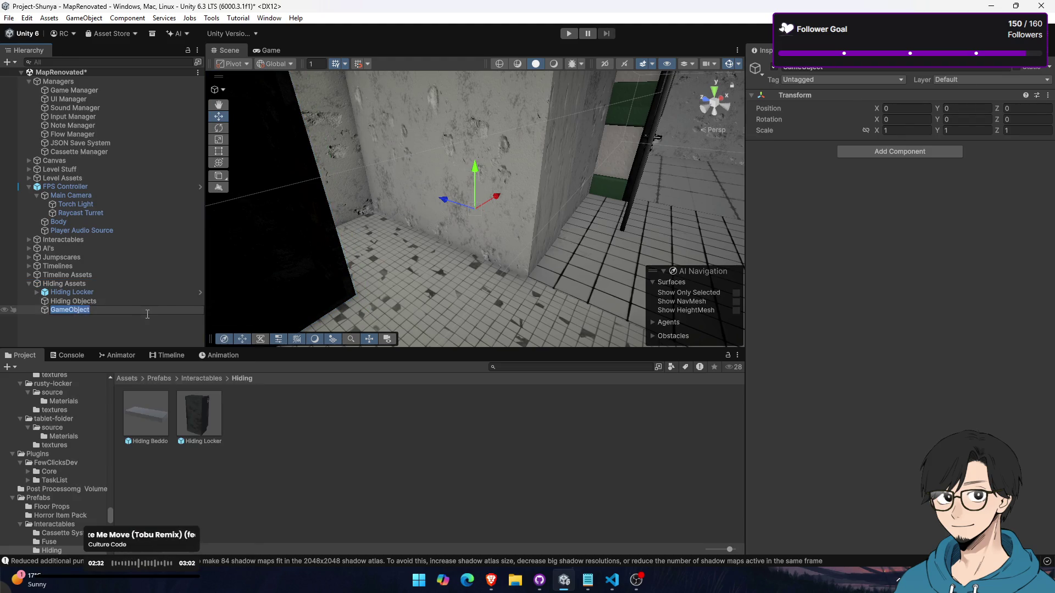
left_click_drag(77, 292, 91, 302)
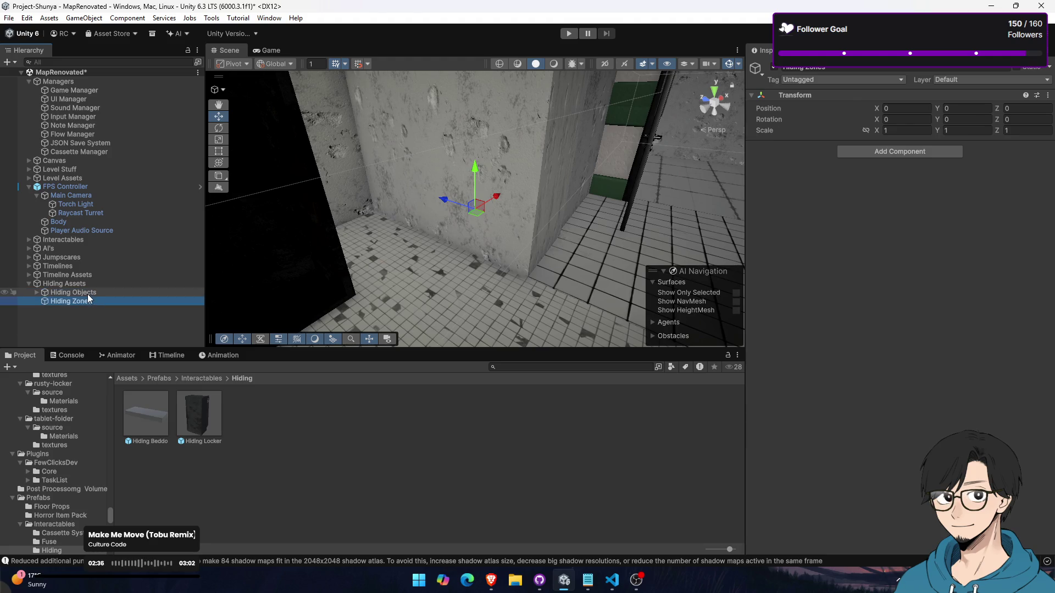
mouse_move(362, 183)
left_mouse_down()
mouse_move(372, 211)
mouse_move(431, 210)
mouse_move(409, 210)
left_mouse_up()
mouse_move(324, 297)
left_mouse_down()
mouse_move(417, 256)
mouse_move(336, 274)
left_mouse_up()
Reposition the Hiding Beddo on the floor and nest it under Hiding Objects
key("f")
mouse_move(509, 245)
left_mouse_down()
mouse_move(418, 245)
mouse_move(411, 197)
mouse_move(467, 242)
mouse_move(486, 221)
left_mouse_up()
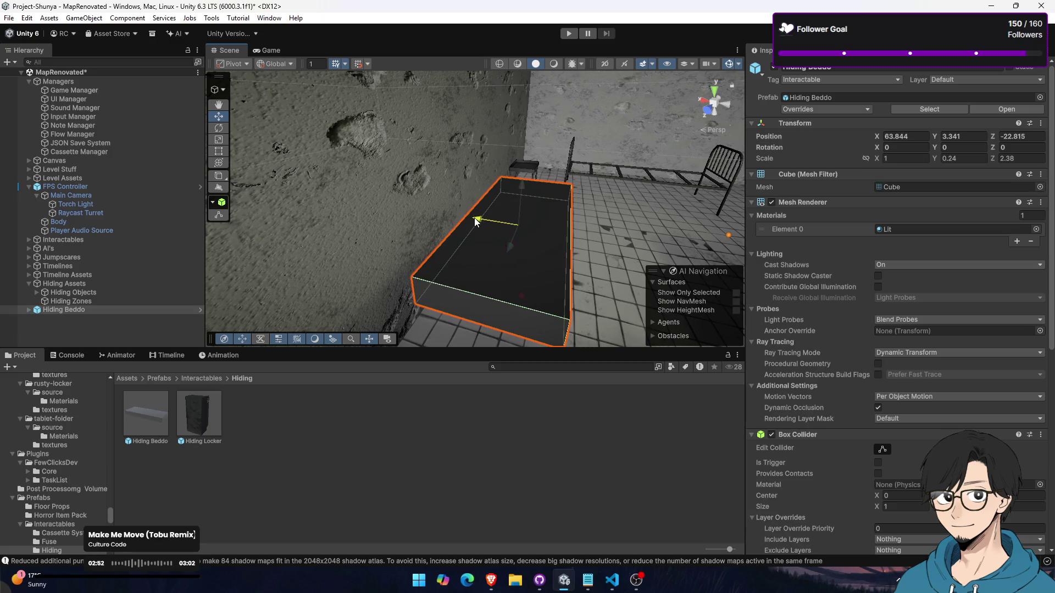
key("f")
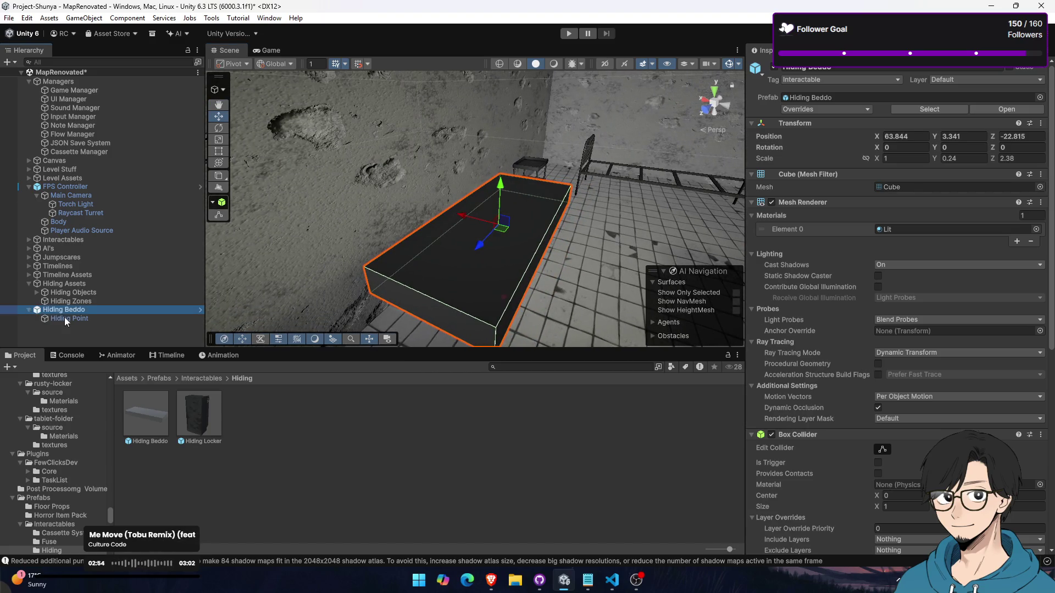
double_click(65, 319)
mouse_move(385, 220)
left_mouse_down()
mouse_move(266, 228)
mouse_move(220, 253)
left_mouse_up()
left_click(95, 311)
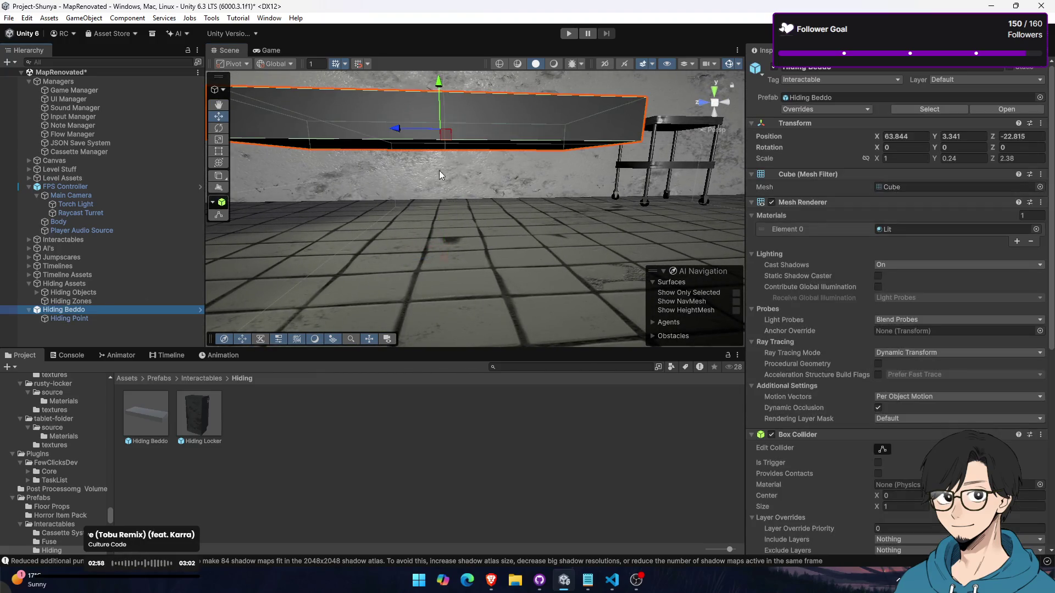
left_click_drag(87, 310, 94, 292)
Place another Hiding Locker in a dark room at 32.379, 0.508, -40.170, rotated 90 on Y
mouse_move(366, 270)
left_mouse_down()
mouse_move(643, 215)
mouse_move(494, 236)
left_mouse_up()
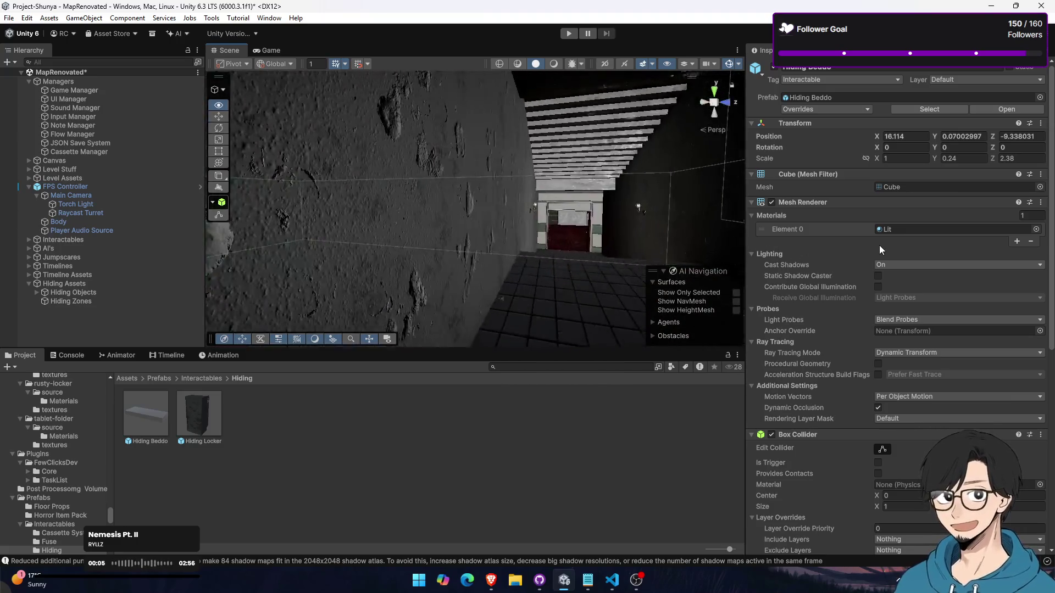
mouse_move(759, 247)
left_mouse_down()
mouse_move(309, 228)
mouse_move(397, 242)
mouse_move(344, 252)
left_mouse_up()
mouse_move(226, 408)
left_mouse_down()
mouse_move(467, 276)
mouse_move(445, 269)
left_mouse_up()
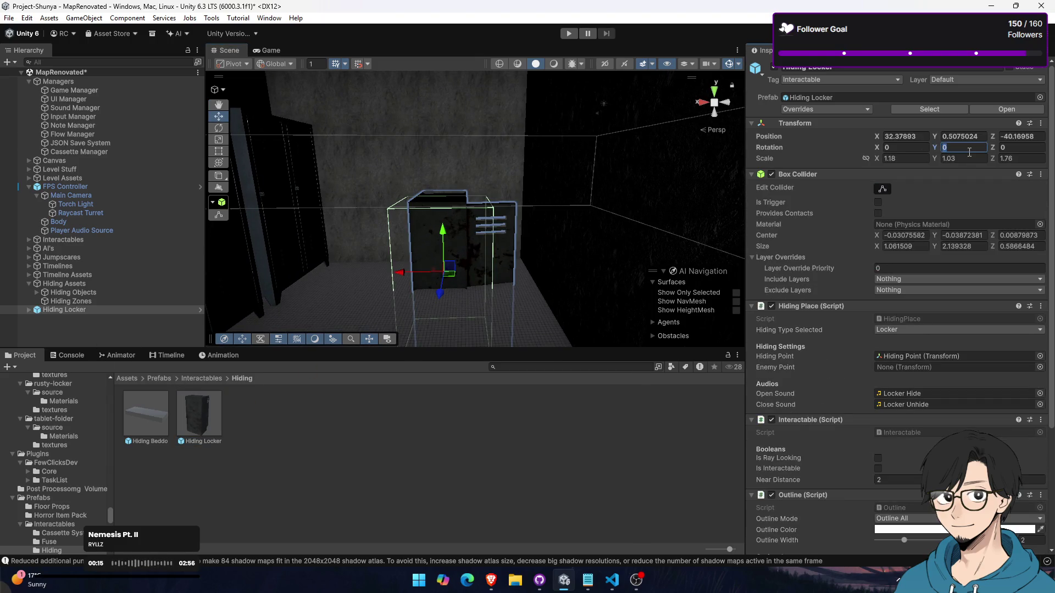
type("90")
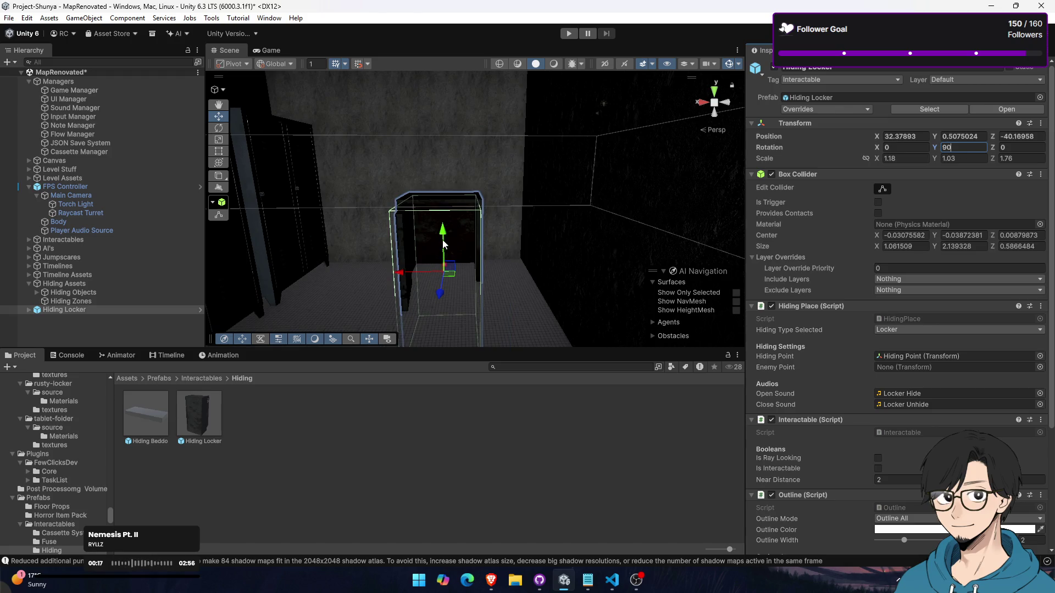